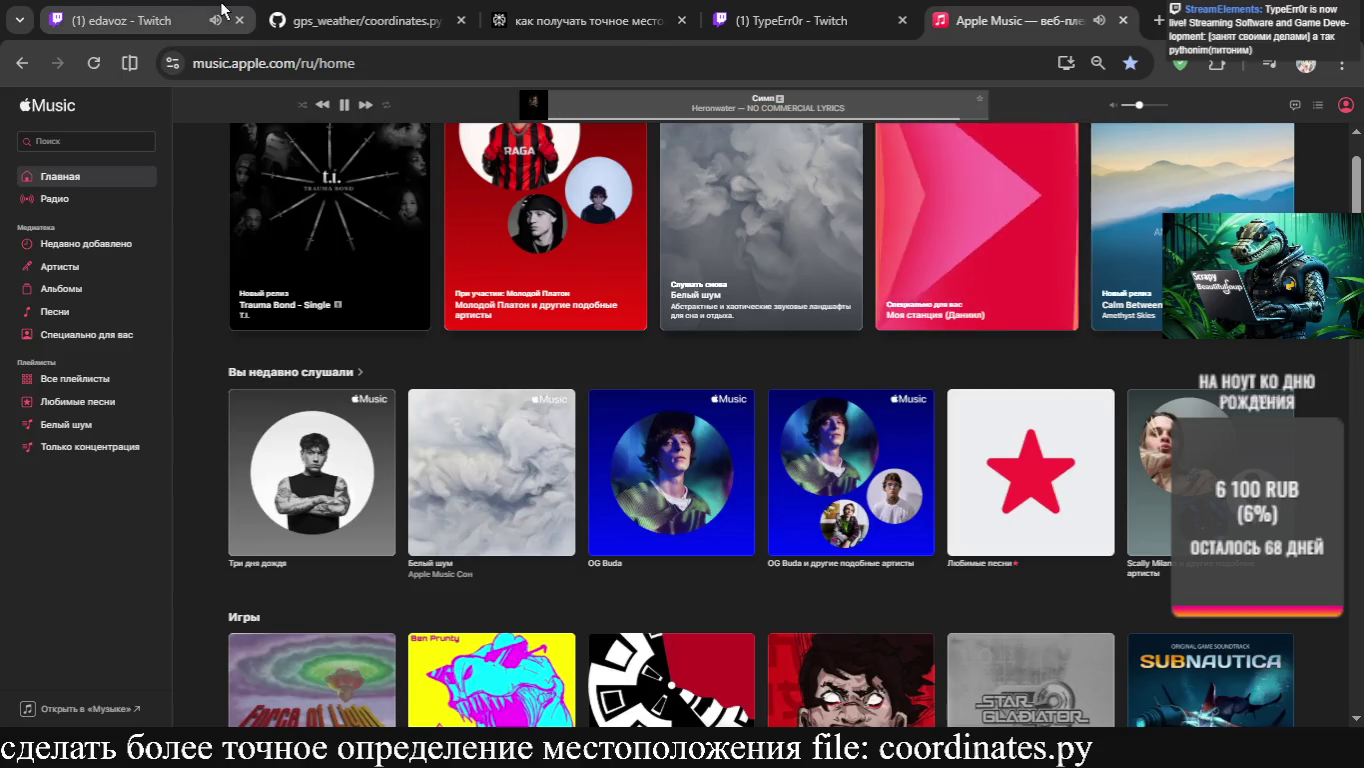
Switch between Twitch and Apple Music, raising the music volume slightly
{"action": "left_click", "coordinate": [997, 18]}
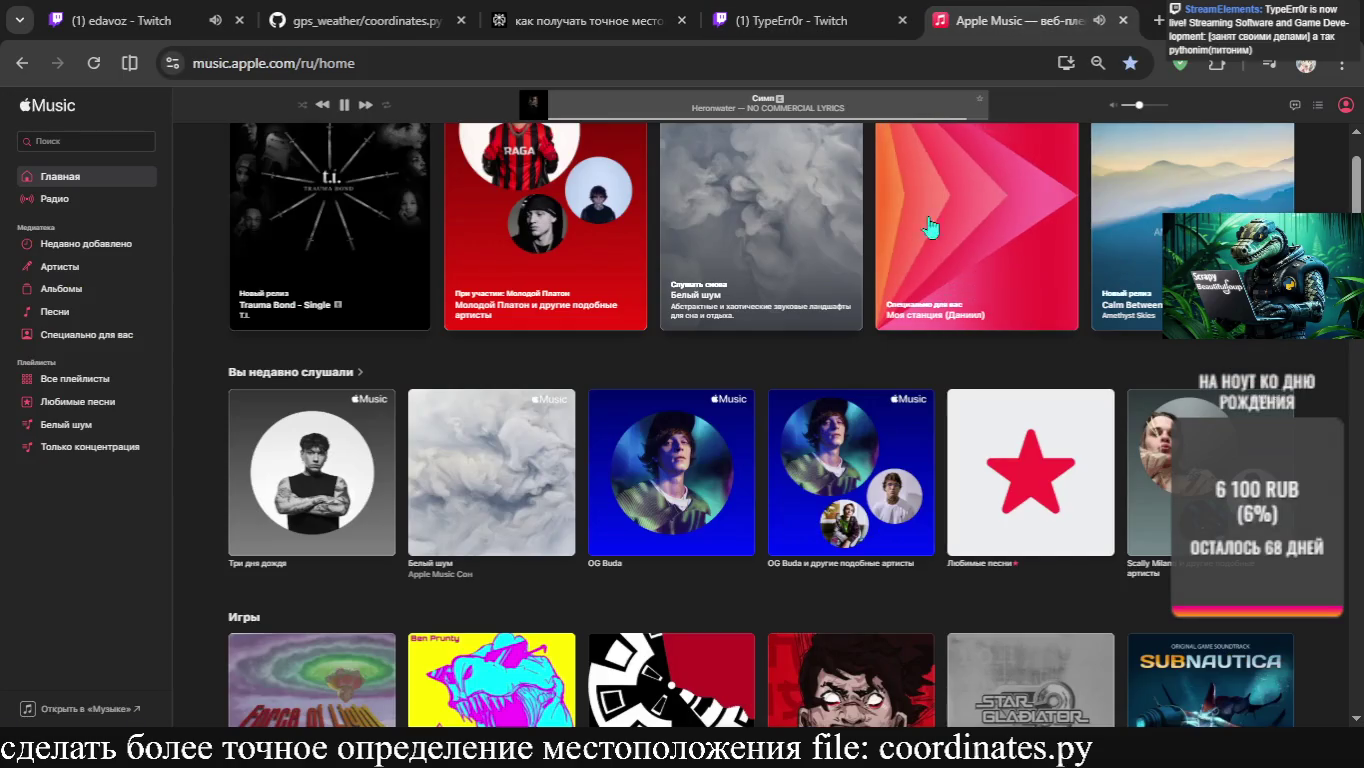
{"action": "left_click", "coordinate": [120, 21]}
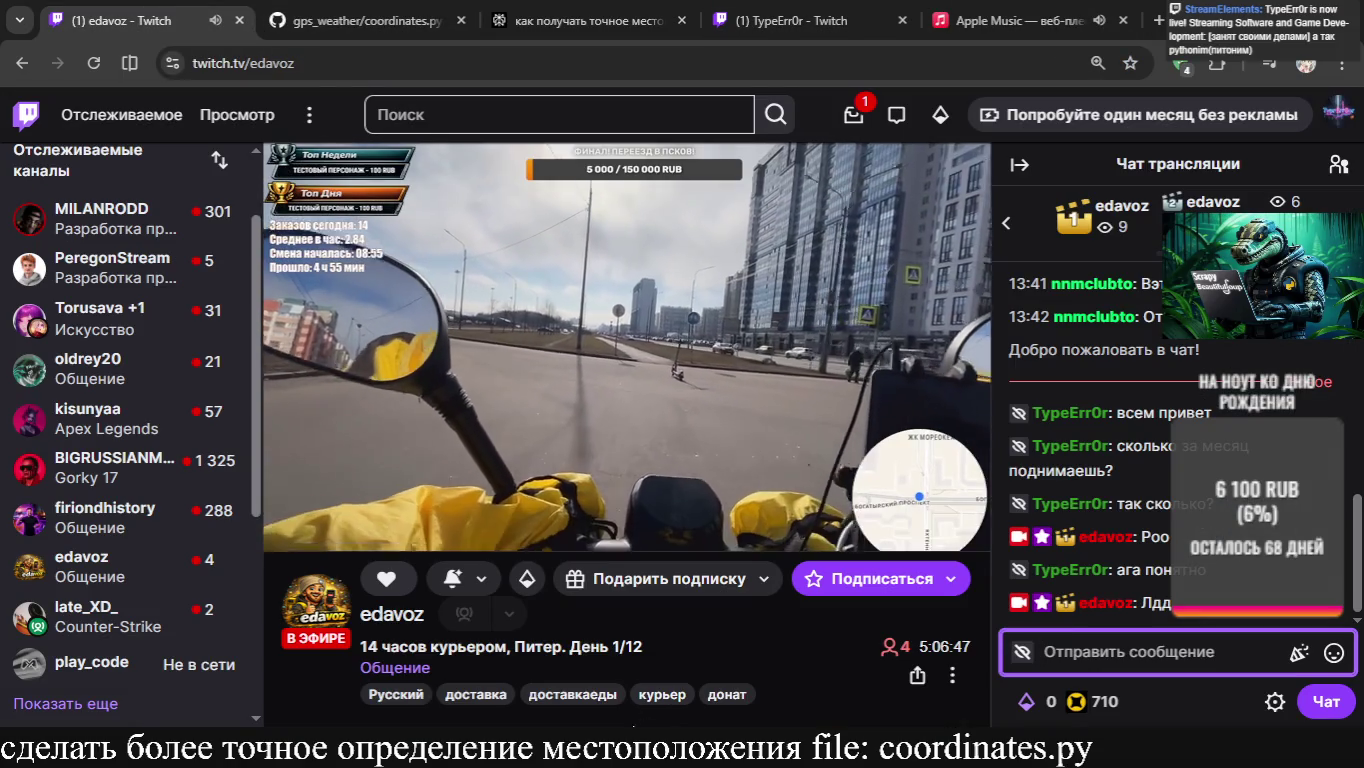
{"action": "left_click", "coordinate": [1028, 12]}
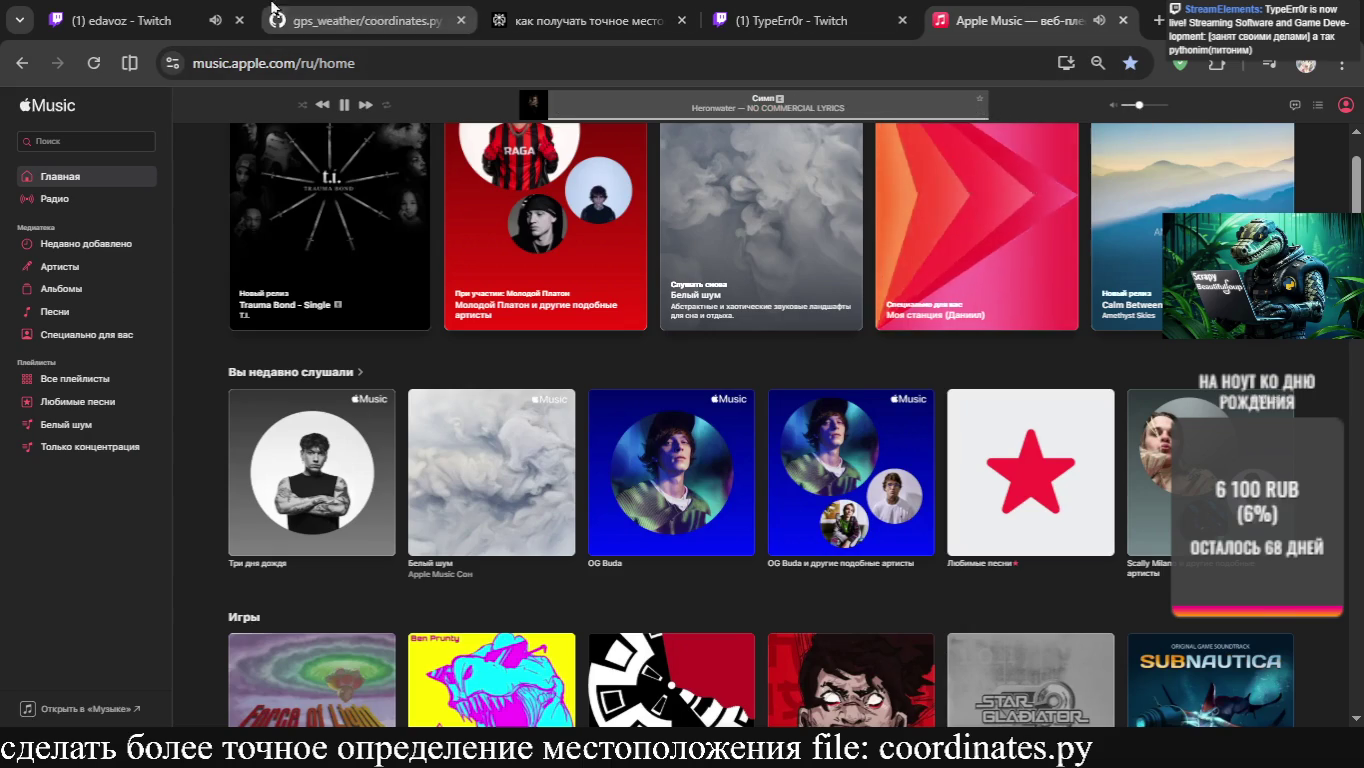
{"action": "left_click", "coordinate": [120, 21]}
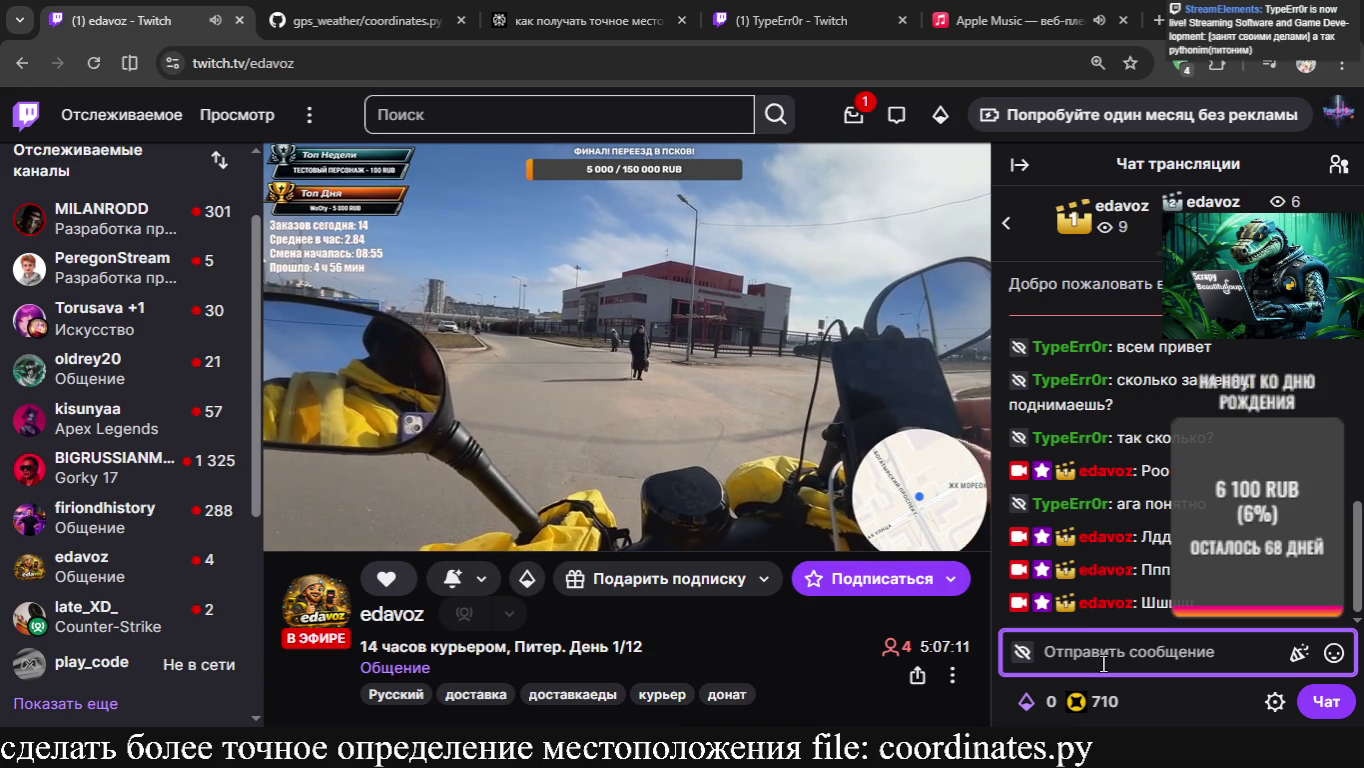
{"action": "left_click", "coordinate": [1000, 20]}
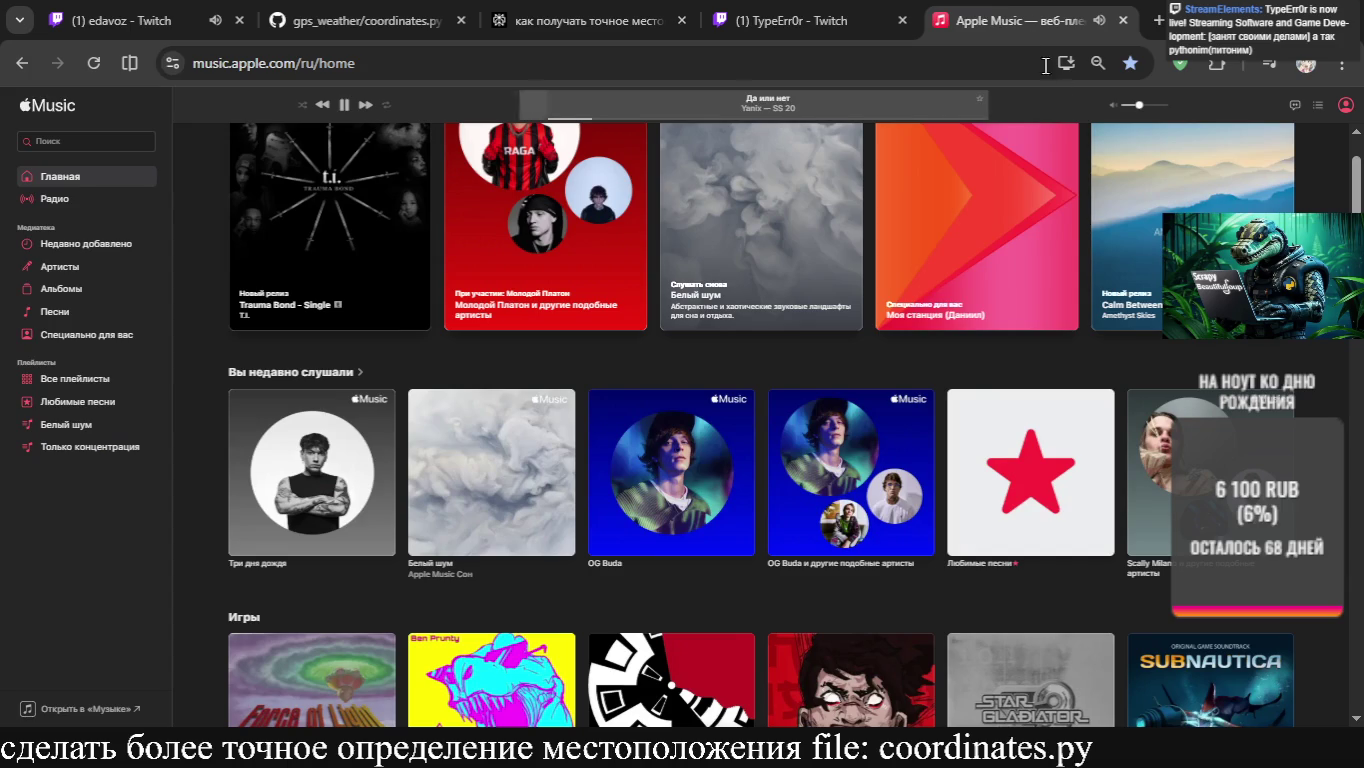
{"action": "left_click", "coordinate": [1144, 105]}
Return to the Twitch stream and type the chat message 'давай парень пойду'
{"action": "left_click", "coordinate": [130, 20]}
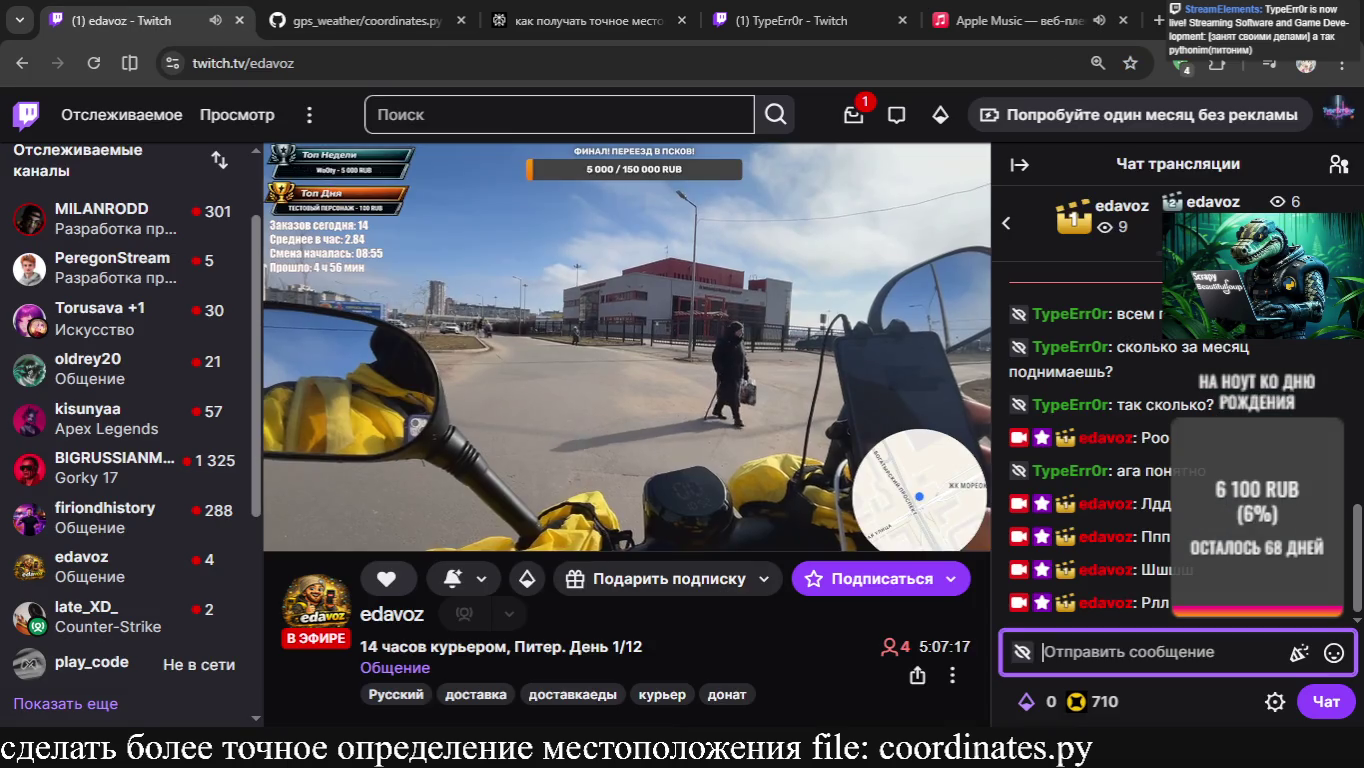
{"action": "left_click", "coordinate": [1000, 20]}
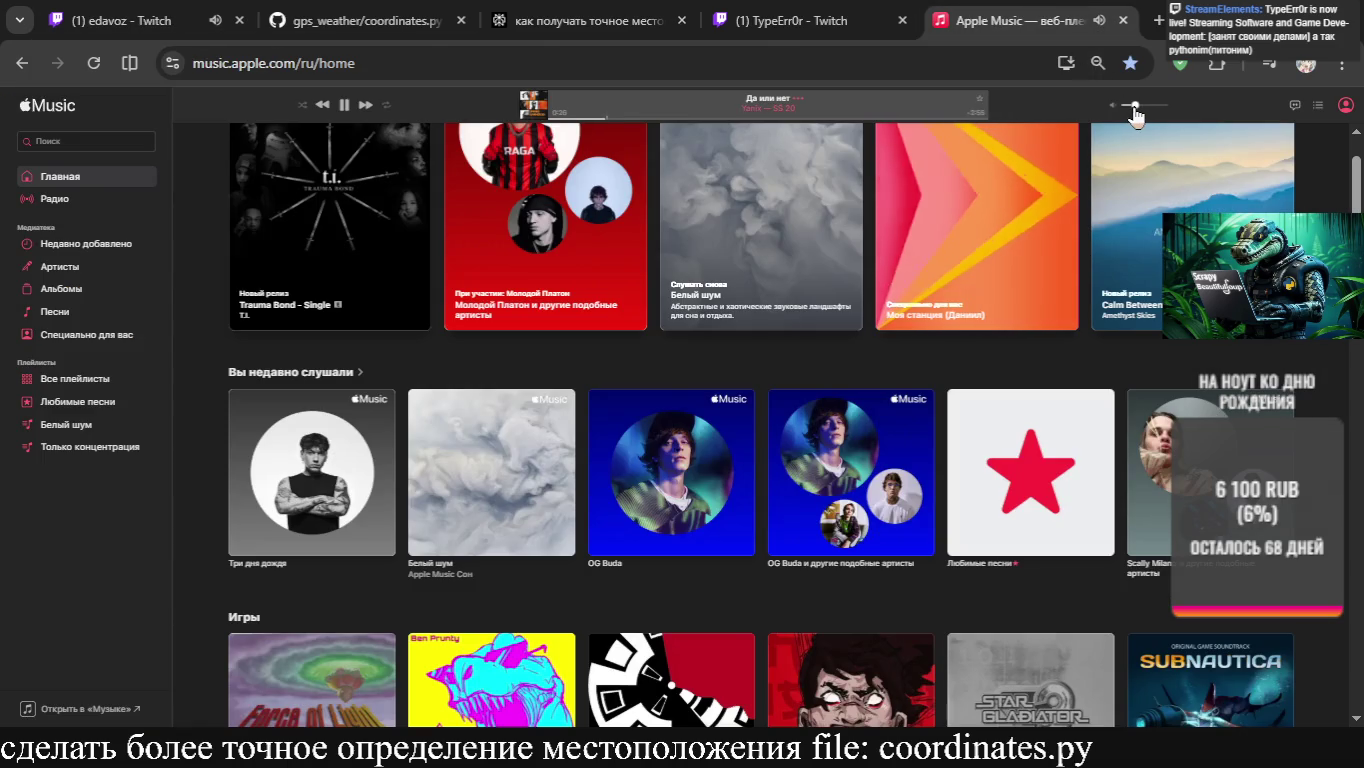
{"action": "left_click", "coordinate": [126, 9]}
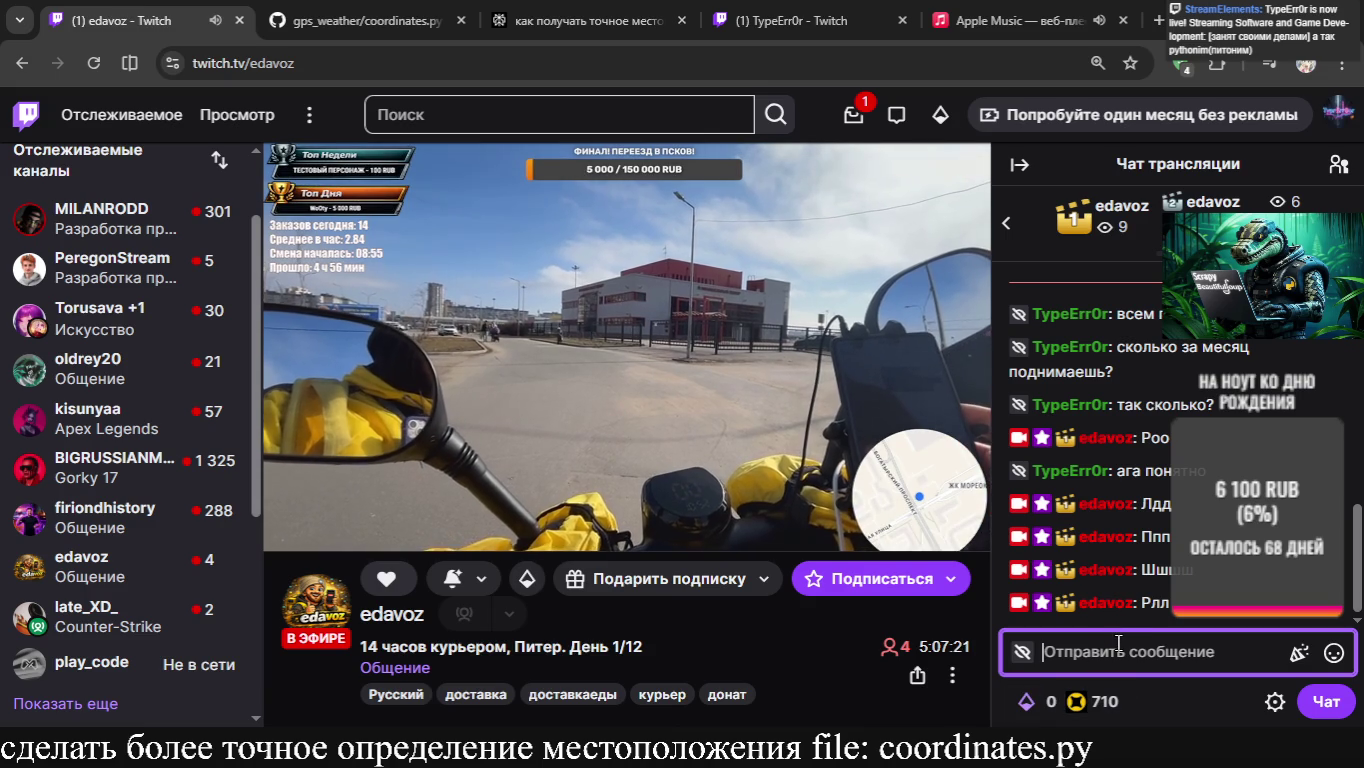
{"action": "type", "text": "давай парень пойду"}
Send 'давай парень пойду' and 'удачного стрима и удачной работы' to chat, then close the Twitch tab
{"action": "key", "text": "Return"}
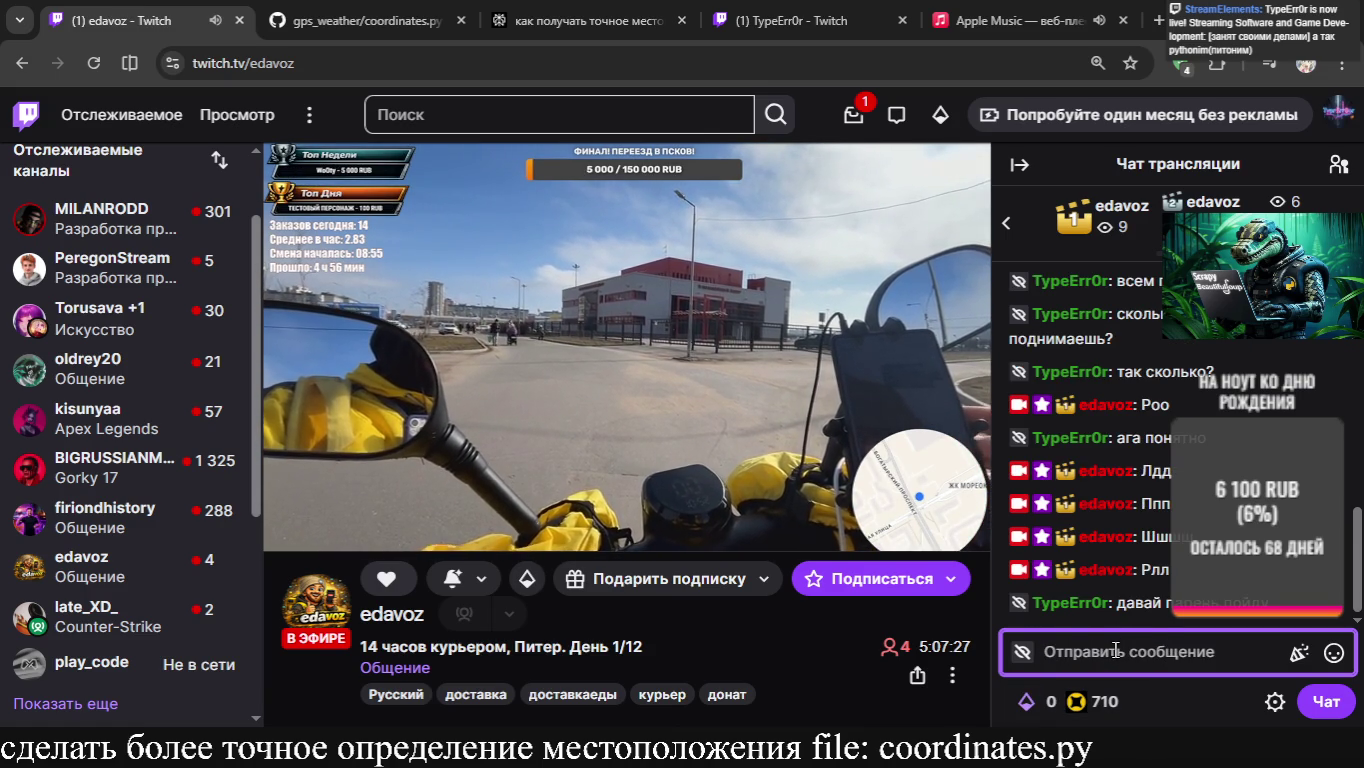
{"action": "type", "text": "удачного стрима и удачной"}
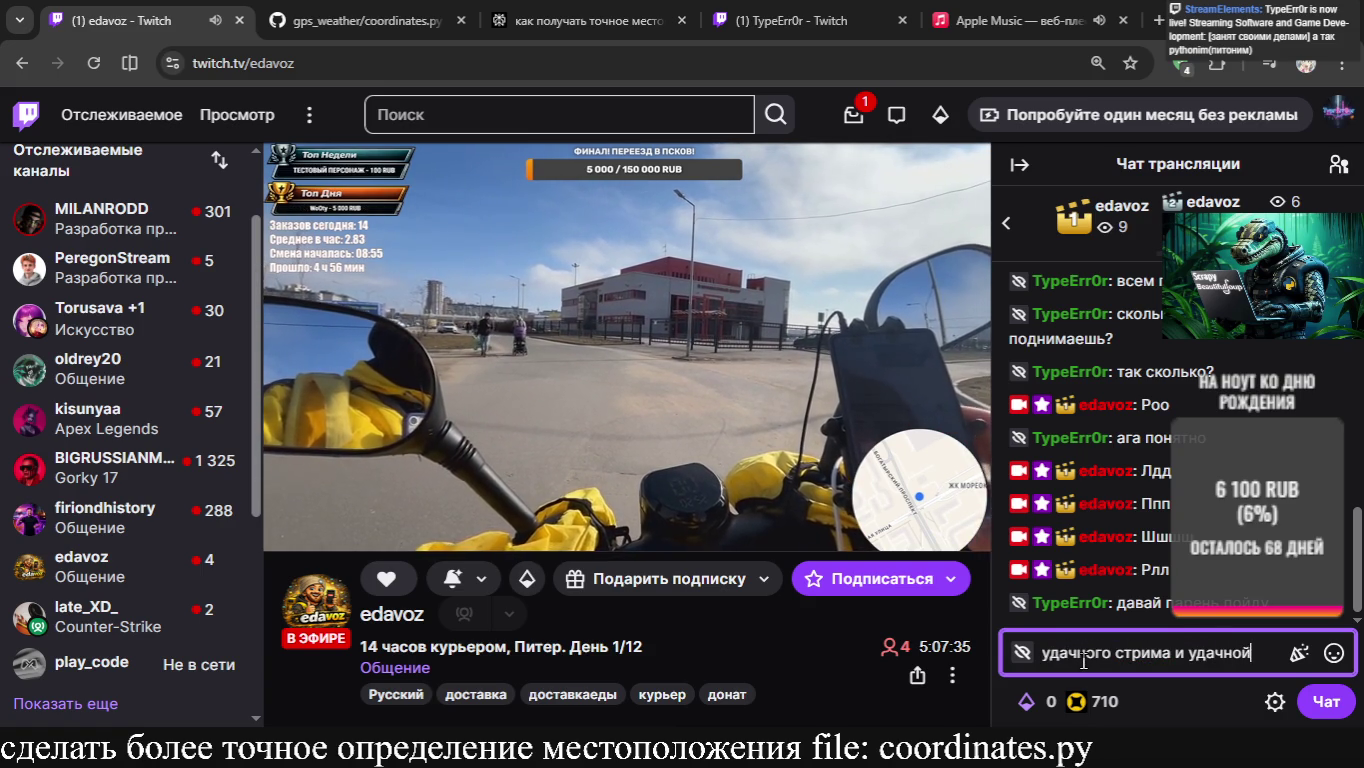
{"action": "type", "text": " работы"}
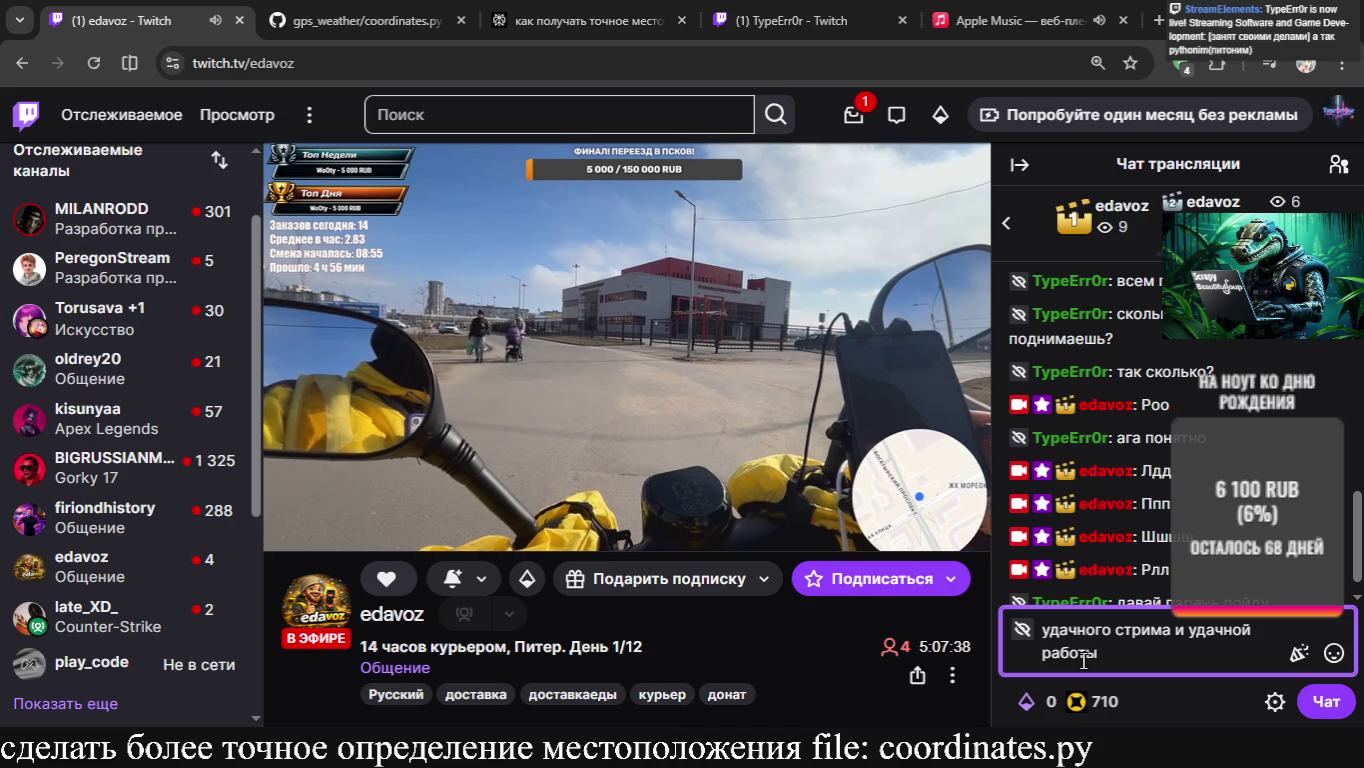
{"action": "key", "text": "Return"}
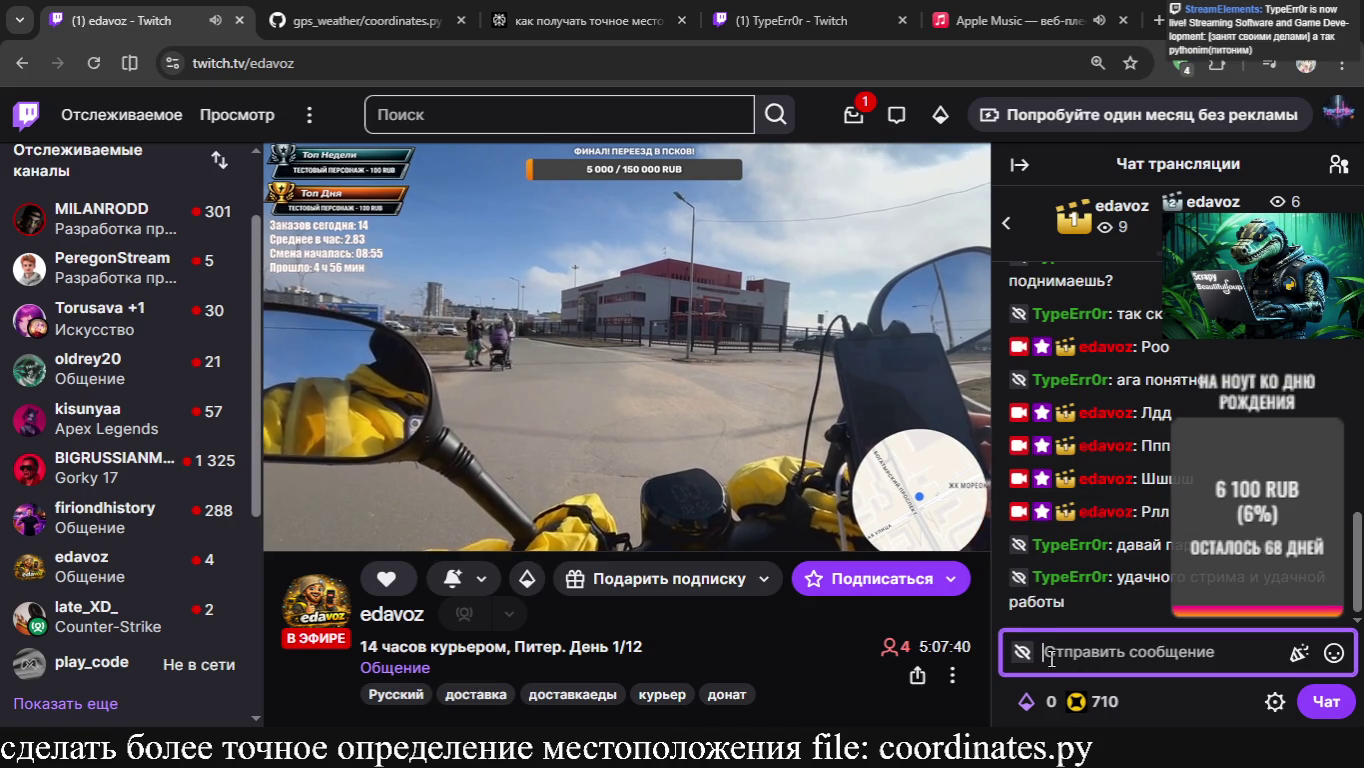
{"action": "key", "text": "ctrl+w"}
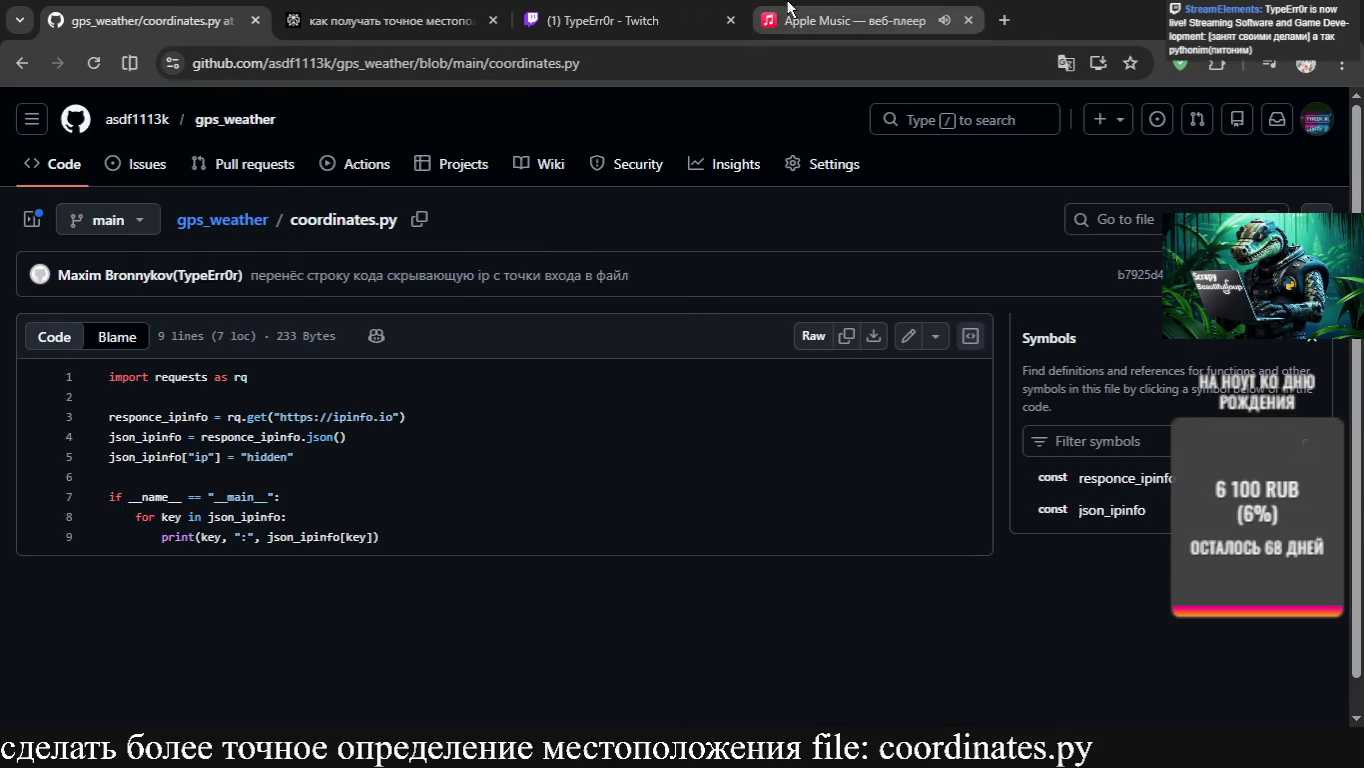
Return to Apple Music and lower, then slightly raise, the playback volume
{"action": "left_click", "coordinate": [788, 10]}
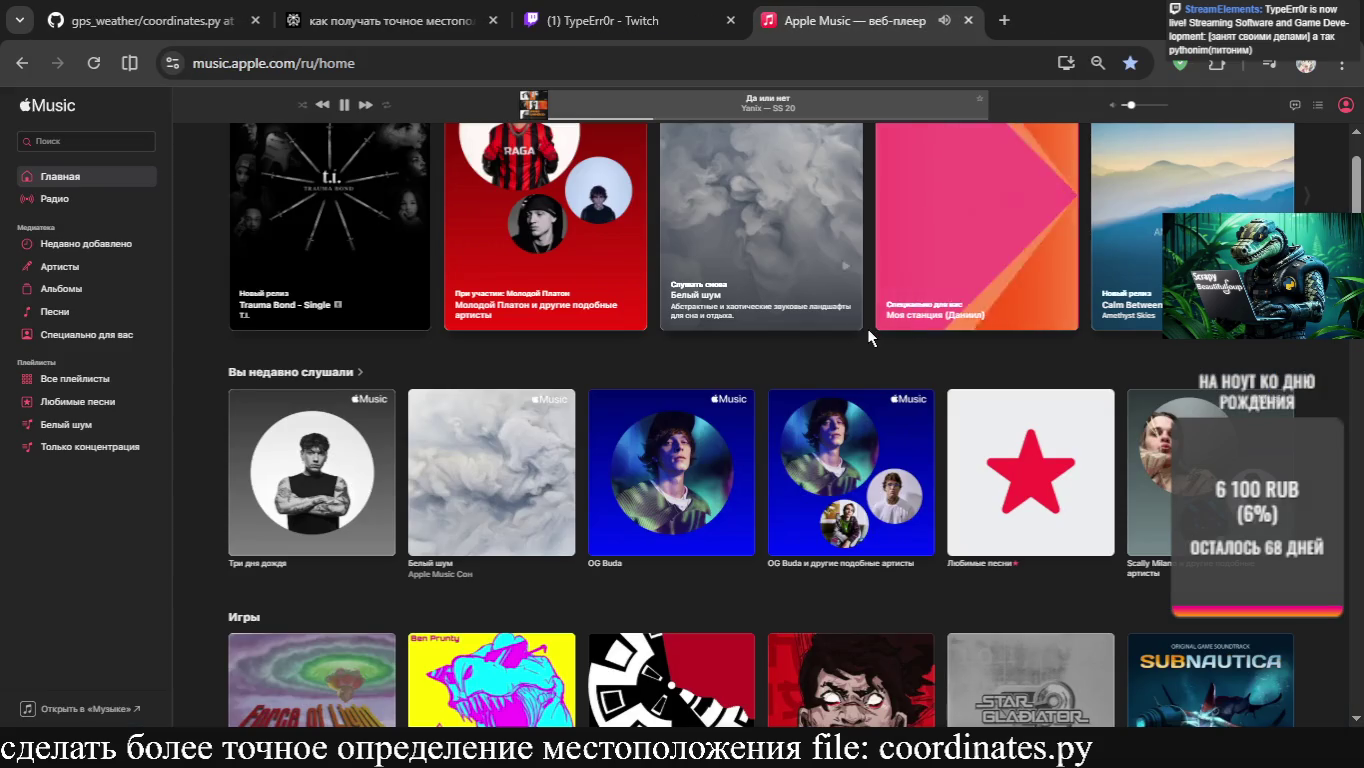
{"action": "left_click", "coordinate": [1124, 106]}
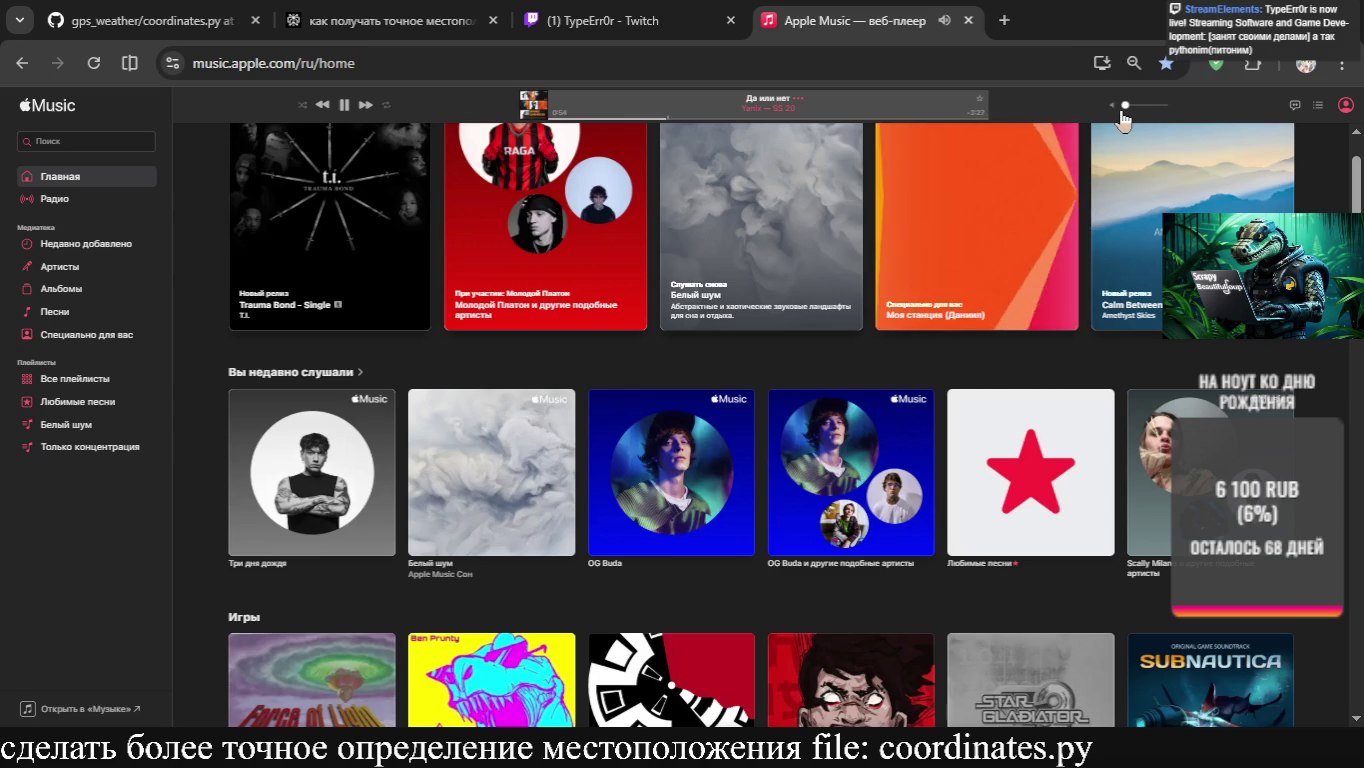
{"action": "left_click", "coordinate": [1130, 112]}
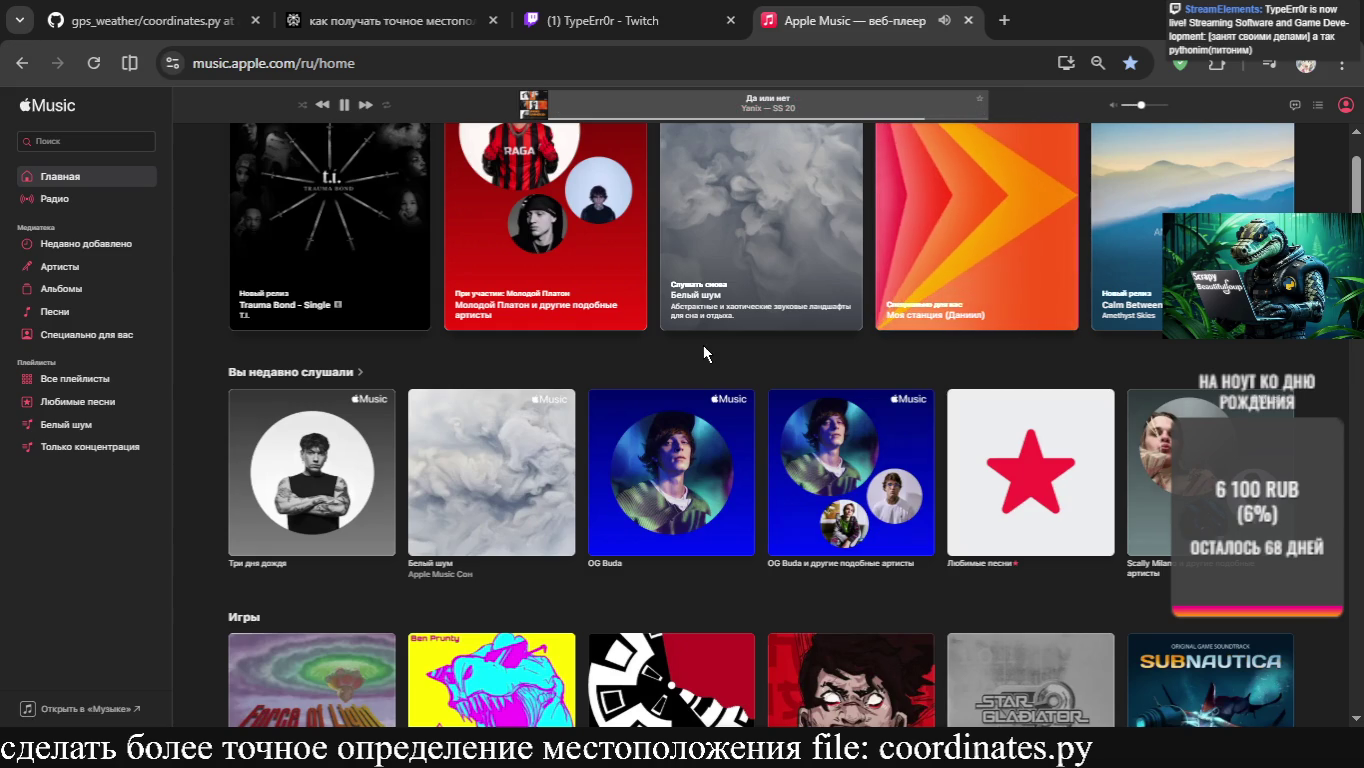
Open Sound settings by searching 'звук' and keep the external microphone as input
{"action": "key", "text": "super"}
{"action": "type", "text": "настро"}
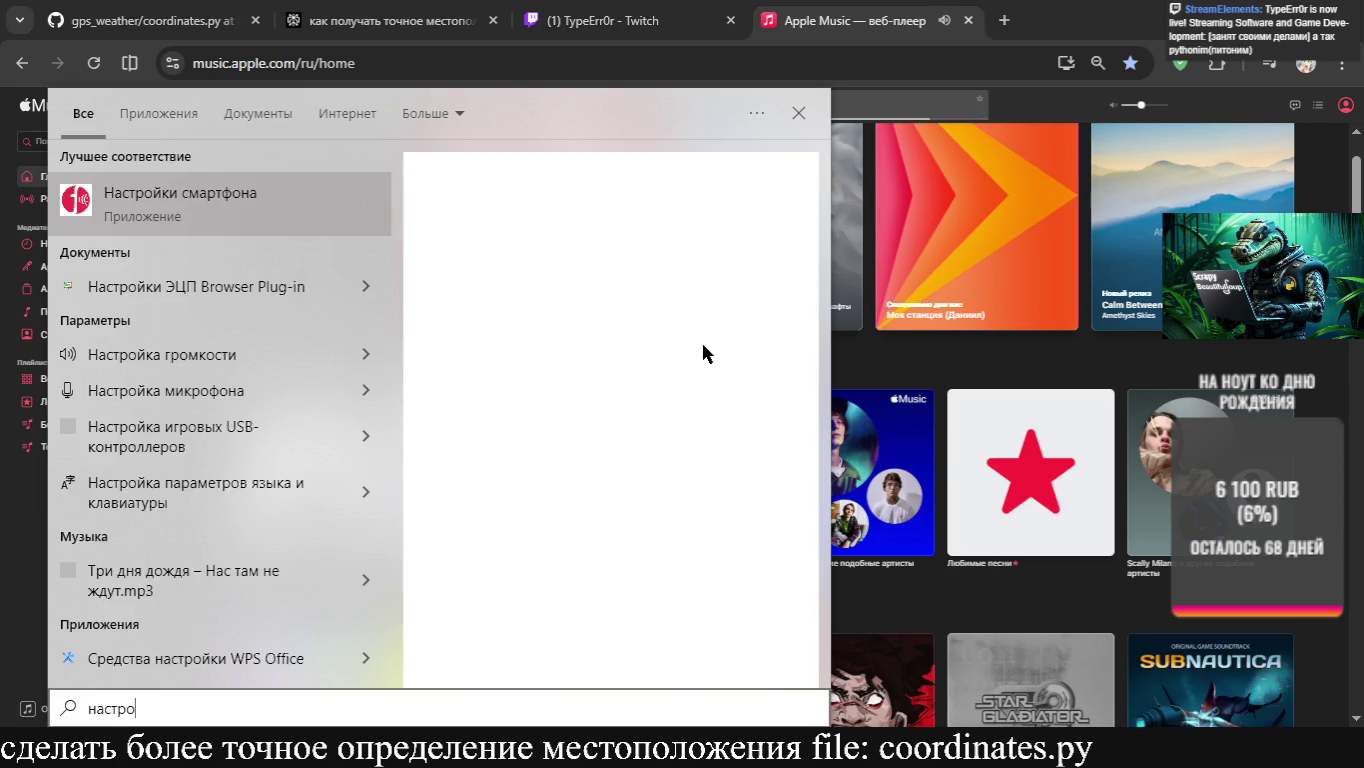
{"action": "key", "text": "BackSpace"}
{"action": "key", "text": "BackSpace"}
{"action": "key", "text": "BackSpace"}
{"action": "type", "text": "звук"}
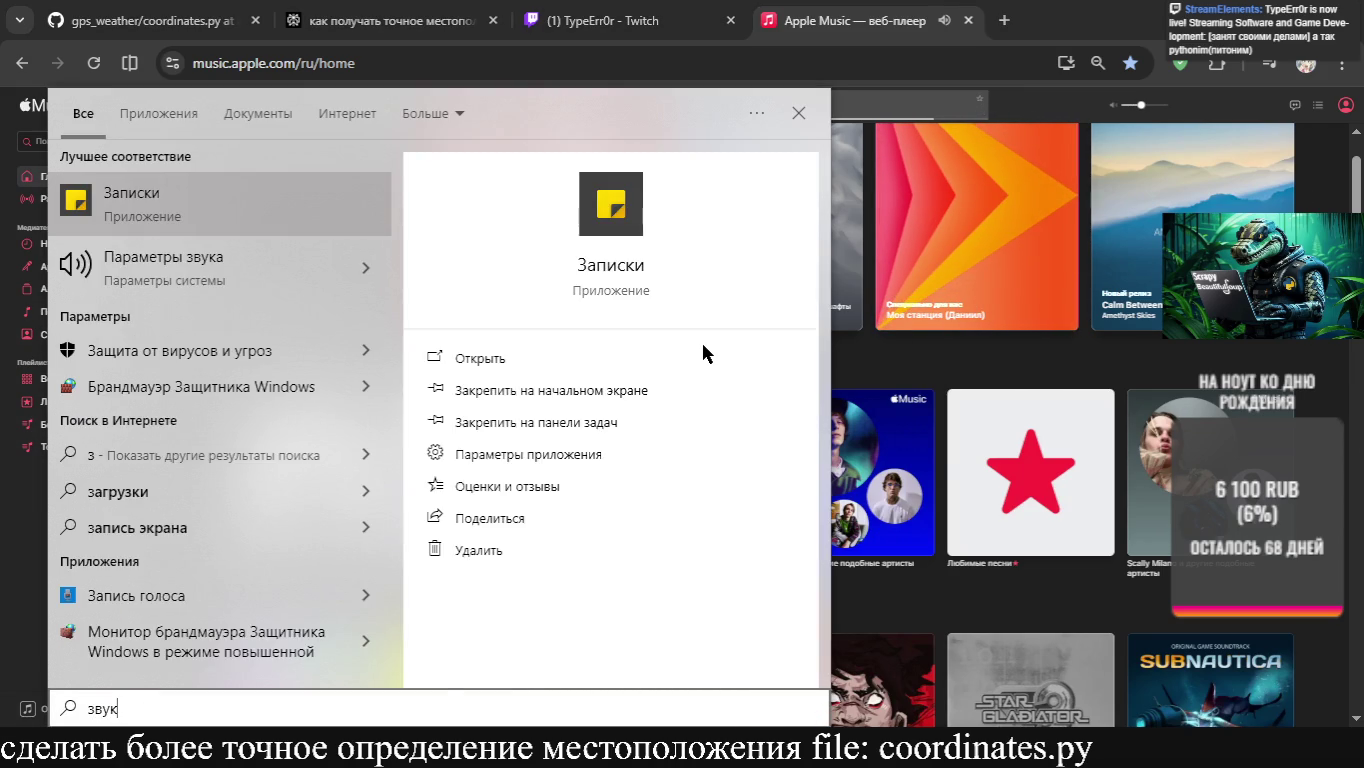
{"action": "key", "text": "Return"}
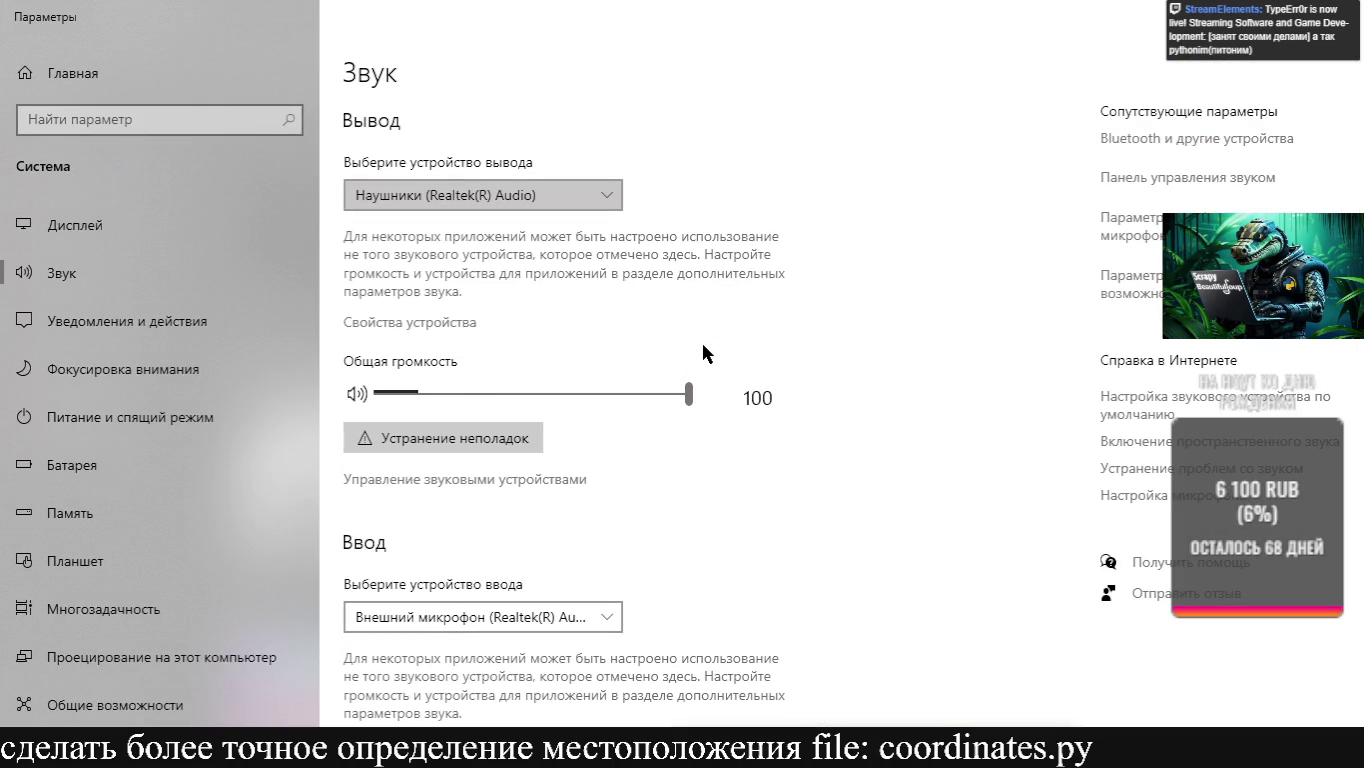
{"action": "scroll", "coordinate": [704, 346], "scroll_direction": "down", "scroll_amount": 2}
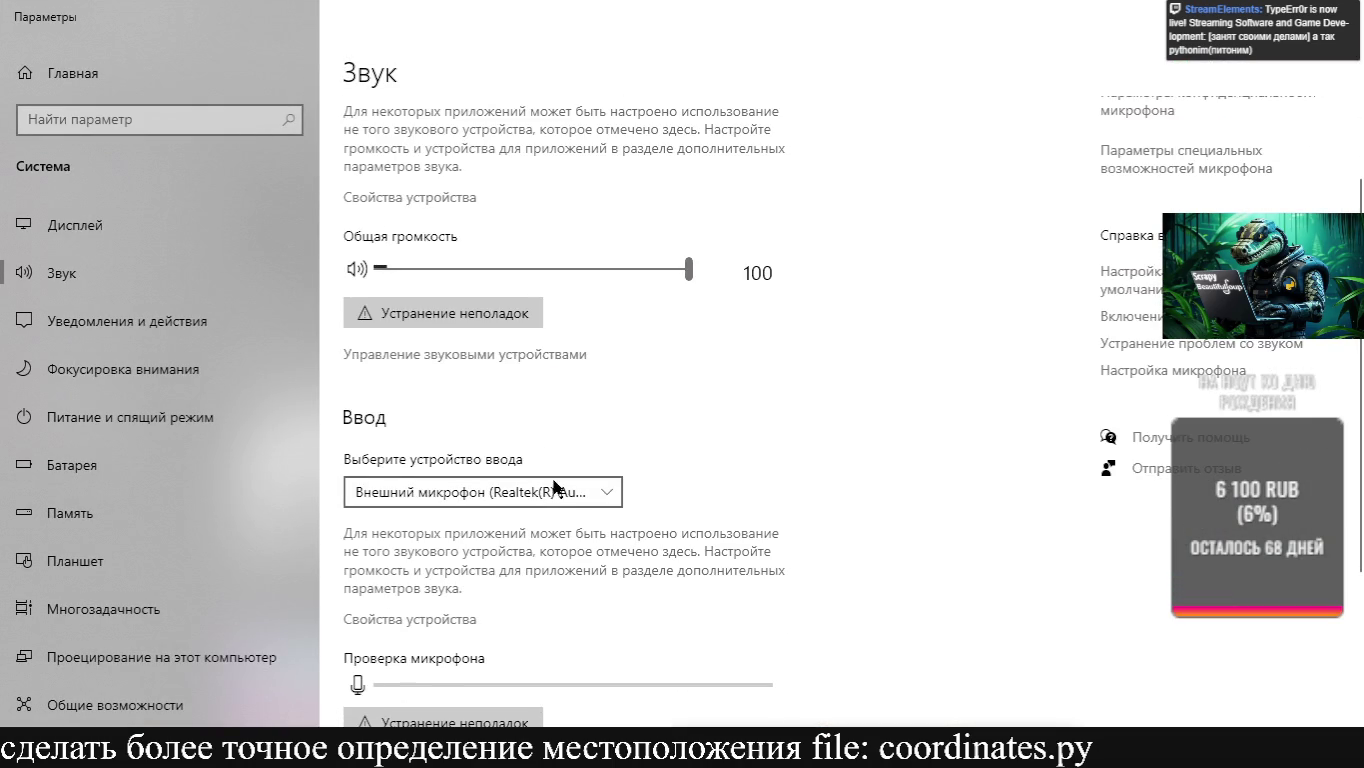
{"action": "scroll", "coordinate": [742, 428], "scroll_direction": "down", "scroll_amount": 4}
{"action": "left_click", "coordinate": [558, 237]}
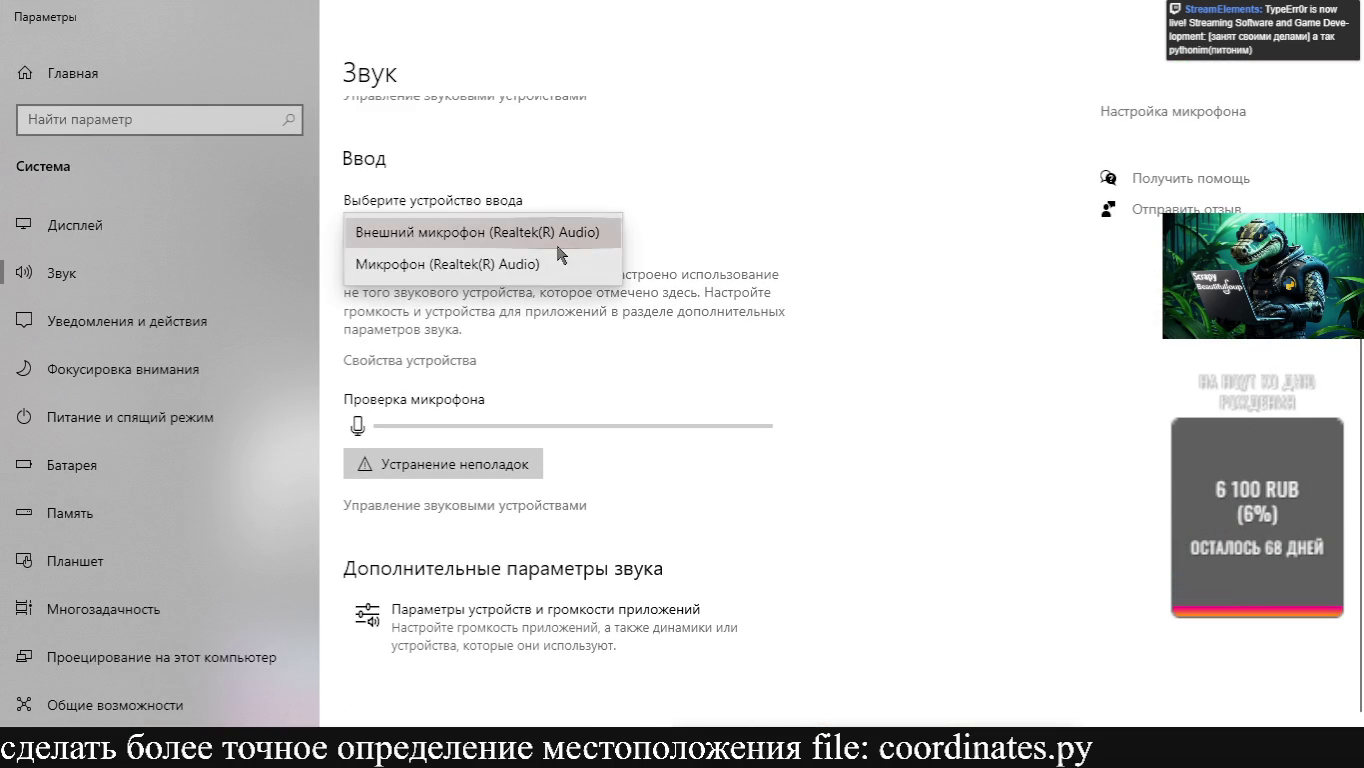
{"action": "left_click", "coordinate": [561, 240]}
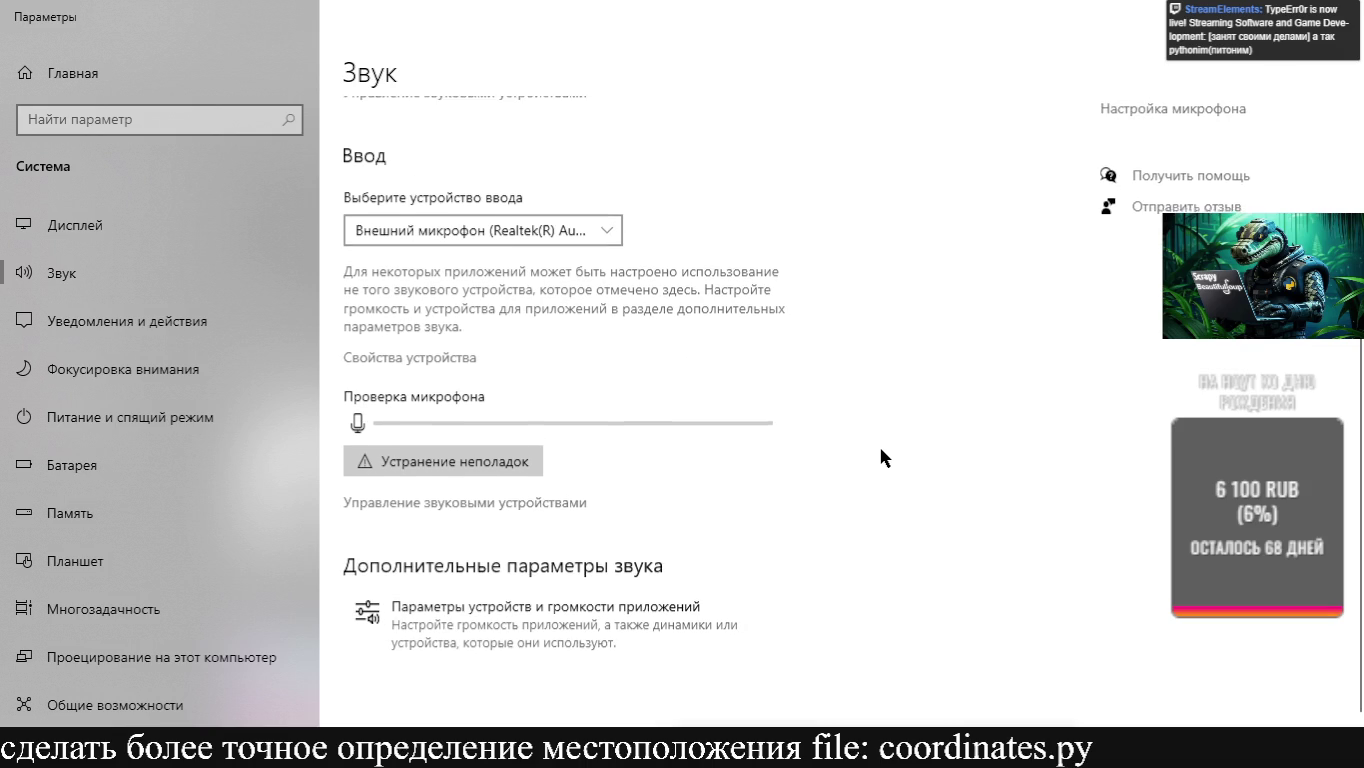
Review per-app device preferences, keeping headphones as output, then return to Sound settings
{"action": "left_click", "coordinate": [546, 645]}
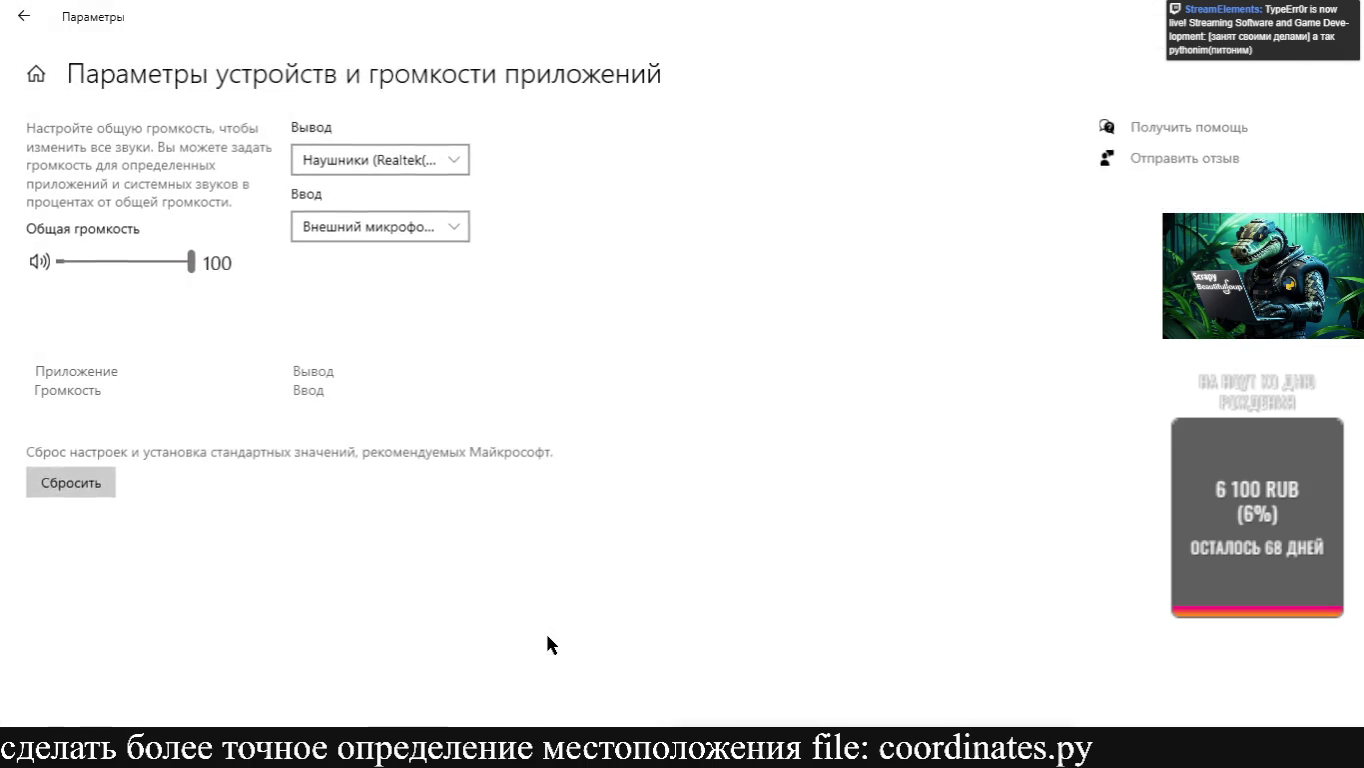
{"action": "left_click", "coordinate": [342, 237]}
{"action": "left_click", "coordinate": [330, 230]}
{"action": "left_click", "coordinate": [345, 165]}
{"action": "left_click", "coordinate": [338, 160]}
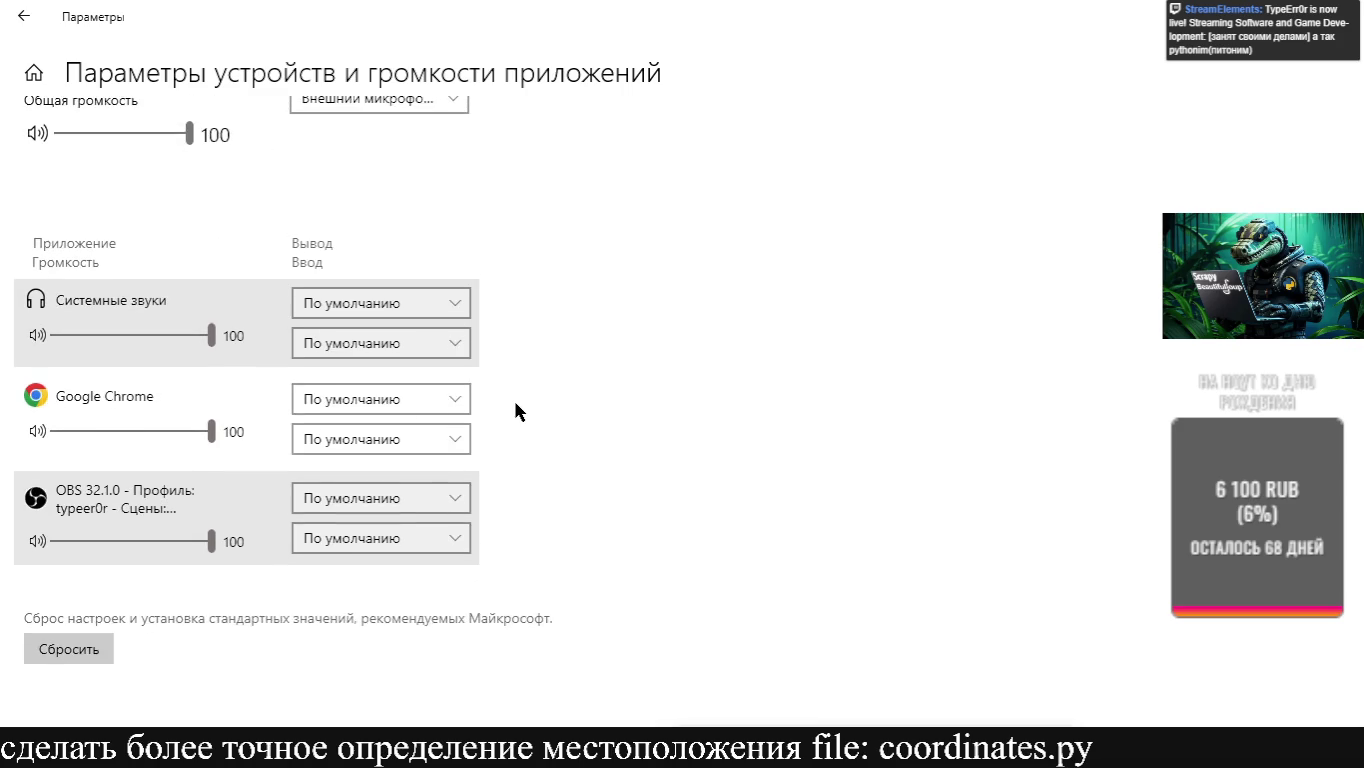
{"action": "left_click", "coordinate": [22, 16]}
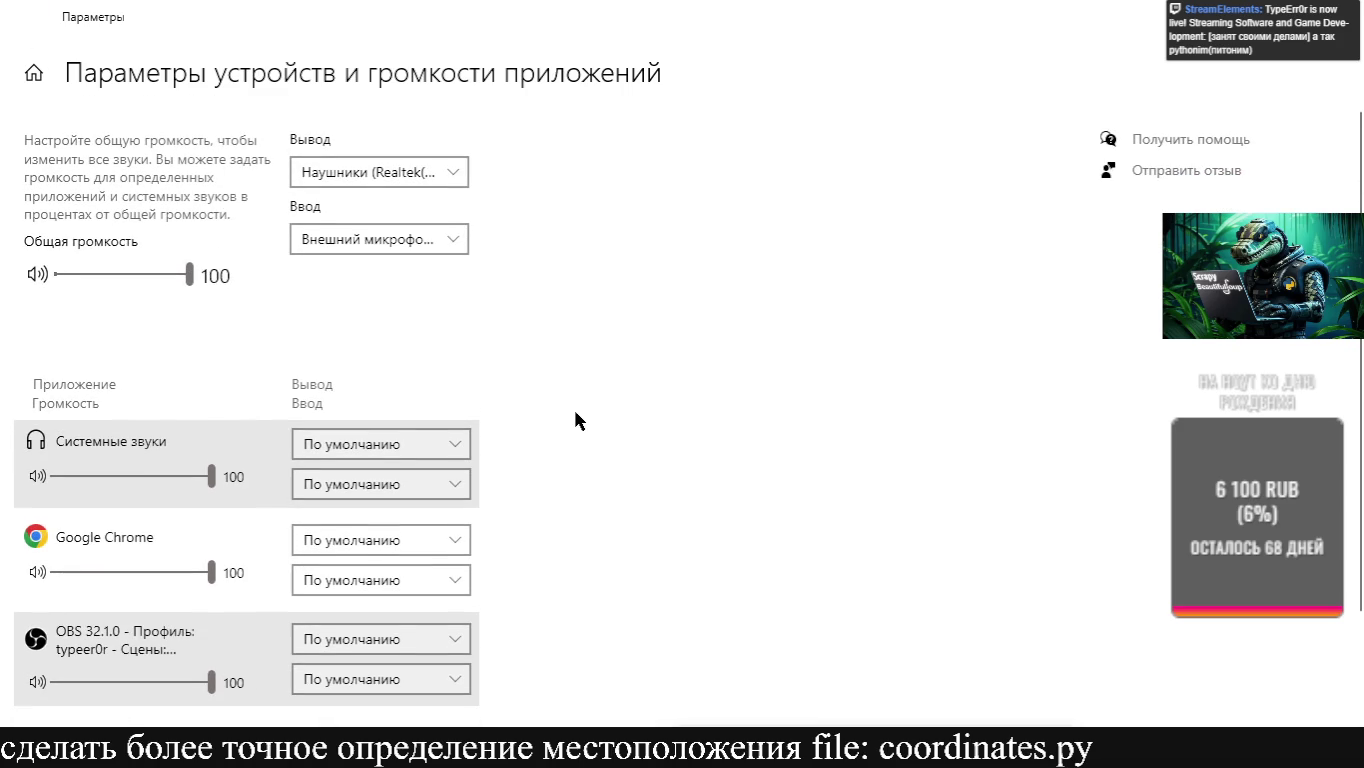
Turn on Windows Sonic spatial sound from the tray and raise the Apple Music volume slightly
{"action": "scroll", "coordinate": [577, 380], "scroll_direction": "down", "scroll_amount": 2}
{"action": "scroll", "coordinate": [577, 330], "scroll_direction": "up", "scroll_amount": 5}
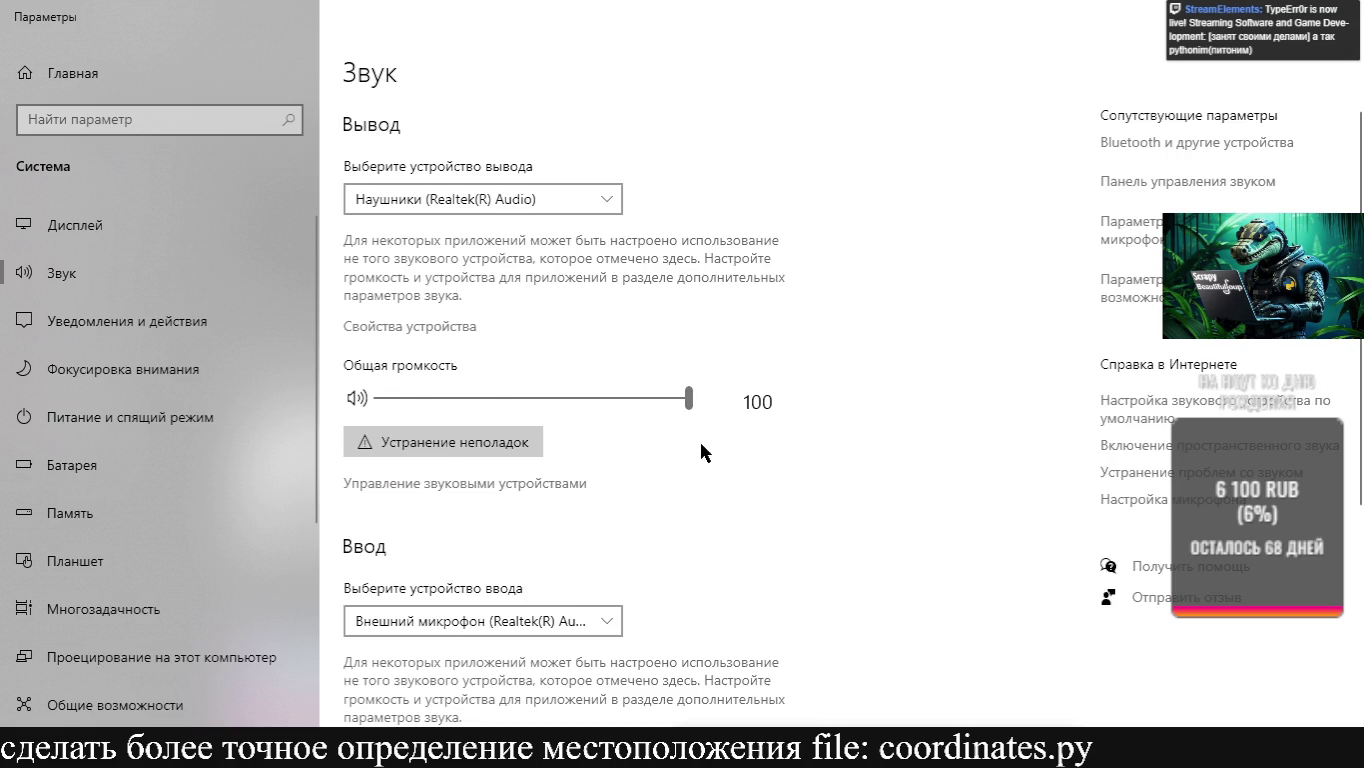
{"action": "scroll", "coordinate": [707, 453], "scroll_direction": "down", "scroll_amount": 2}
{"action": "key", "text": "alt+Tab"}
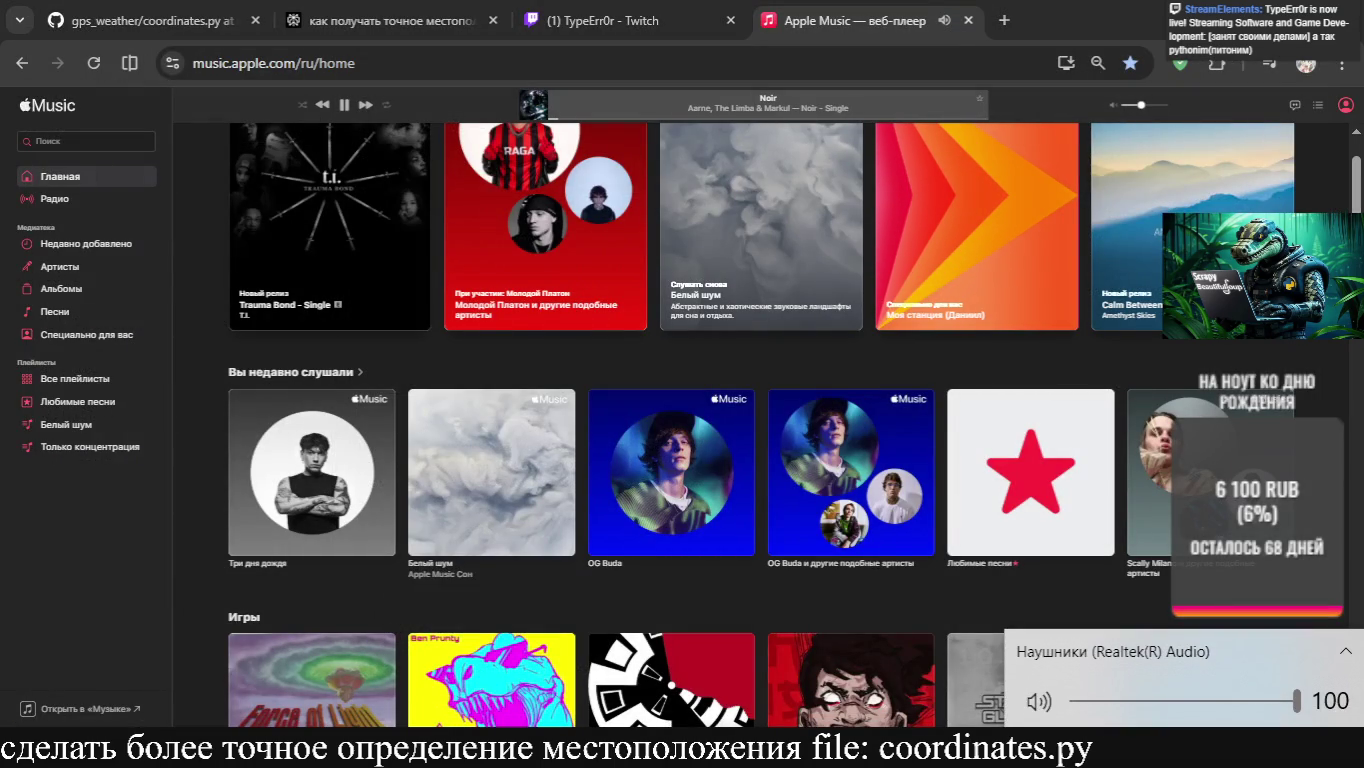
{"action": "right_click", "coordinate": [1255, 756]}
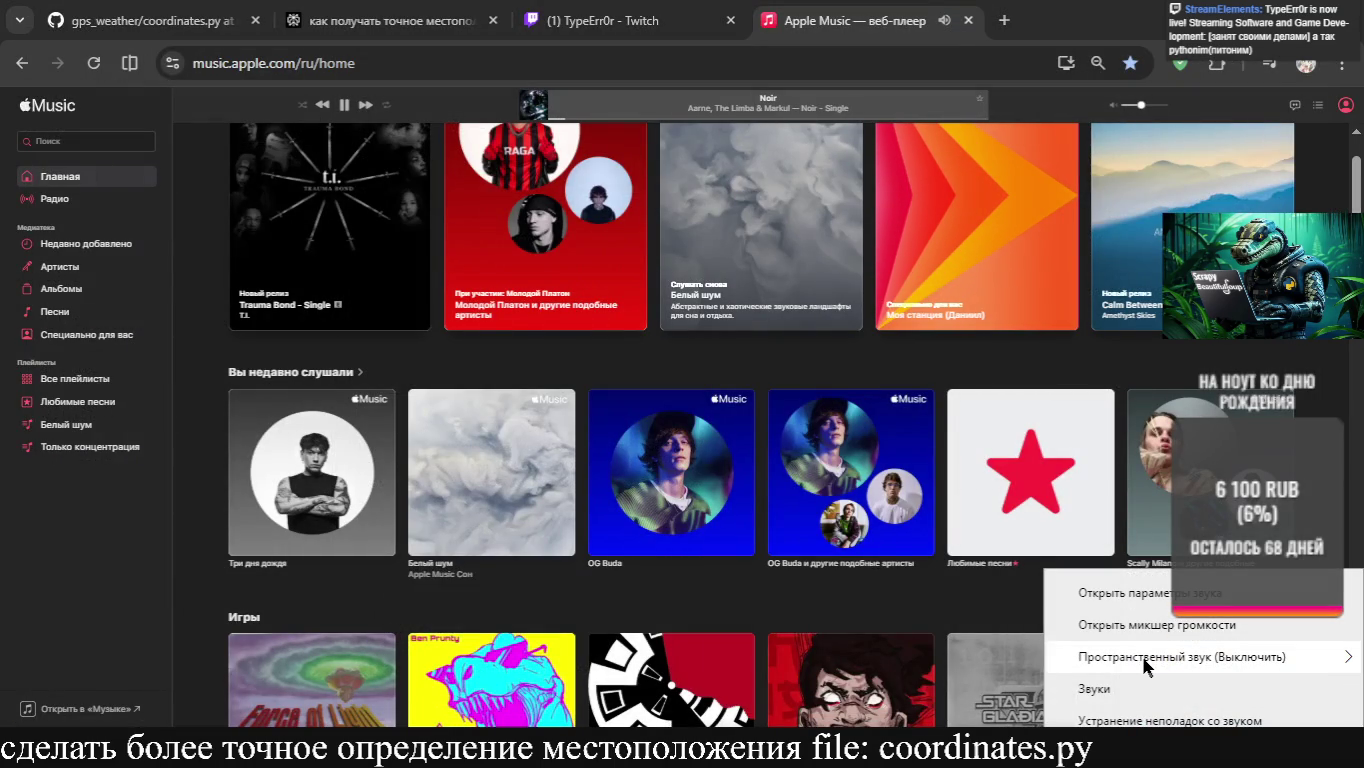
{"action": "mouse_move", "coordinate": [1148, 659]}
{"action": "left_click", "coordinate": [876, 547]}
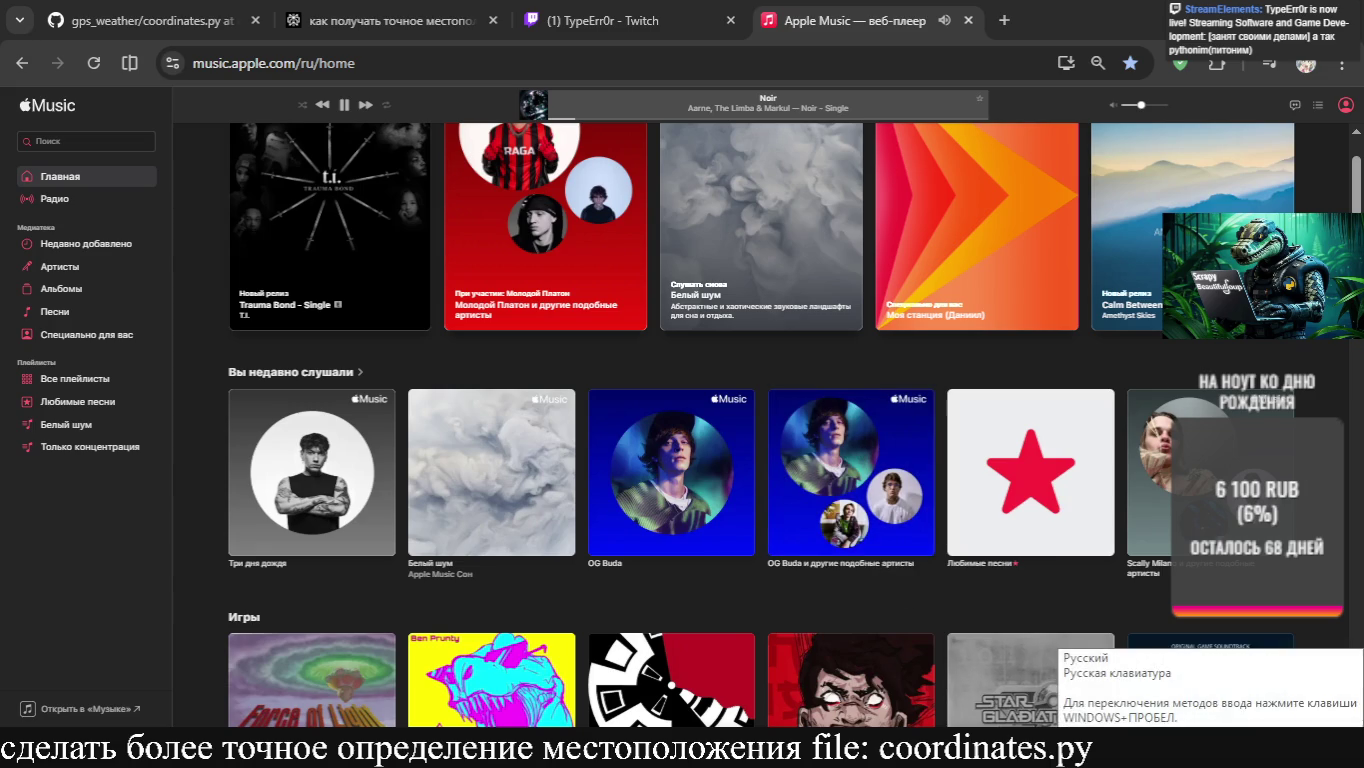
{"action": "left_click", "coordinate": [1145, 105]}
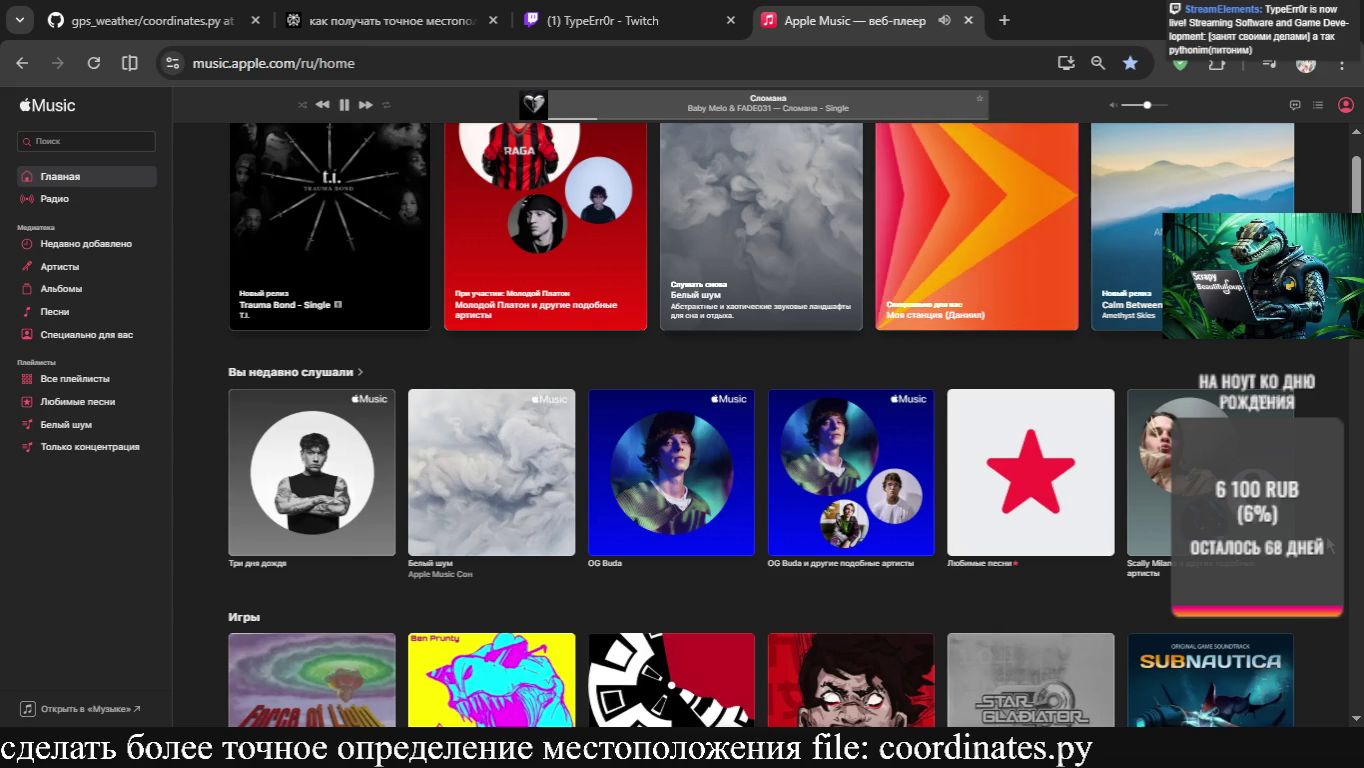
{"action": "key", "text": "alt+Tab"}
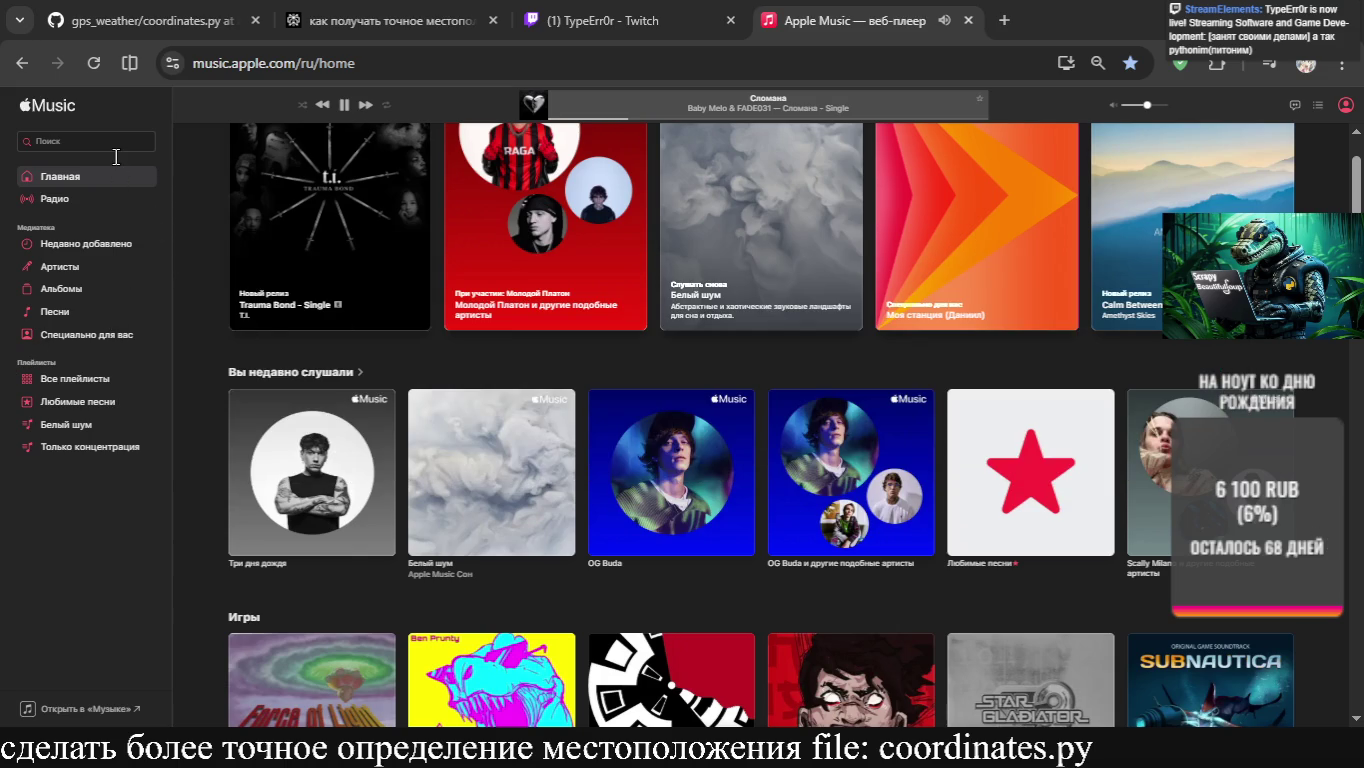
{"action": "key", "text": "alt+Tab"}
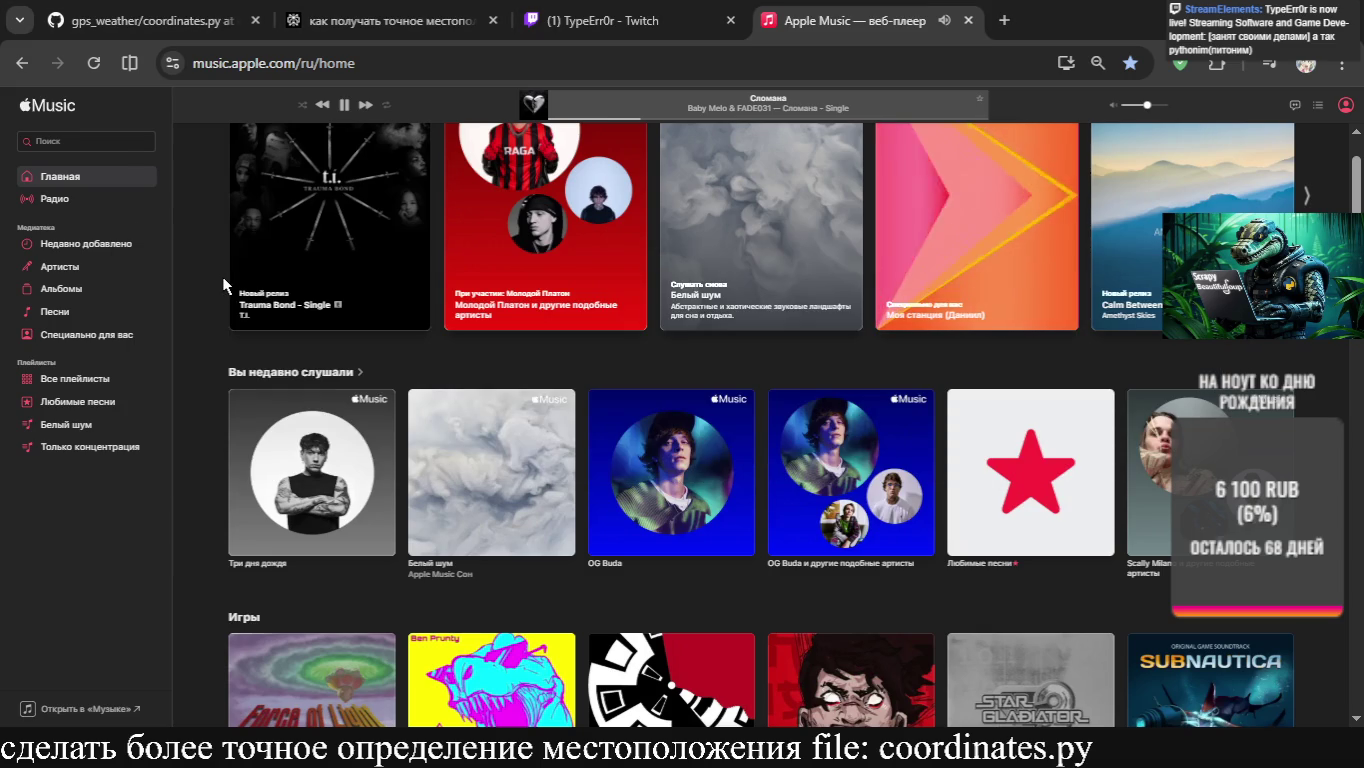
{"action": "key", "text": "alt+Tab"}
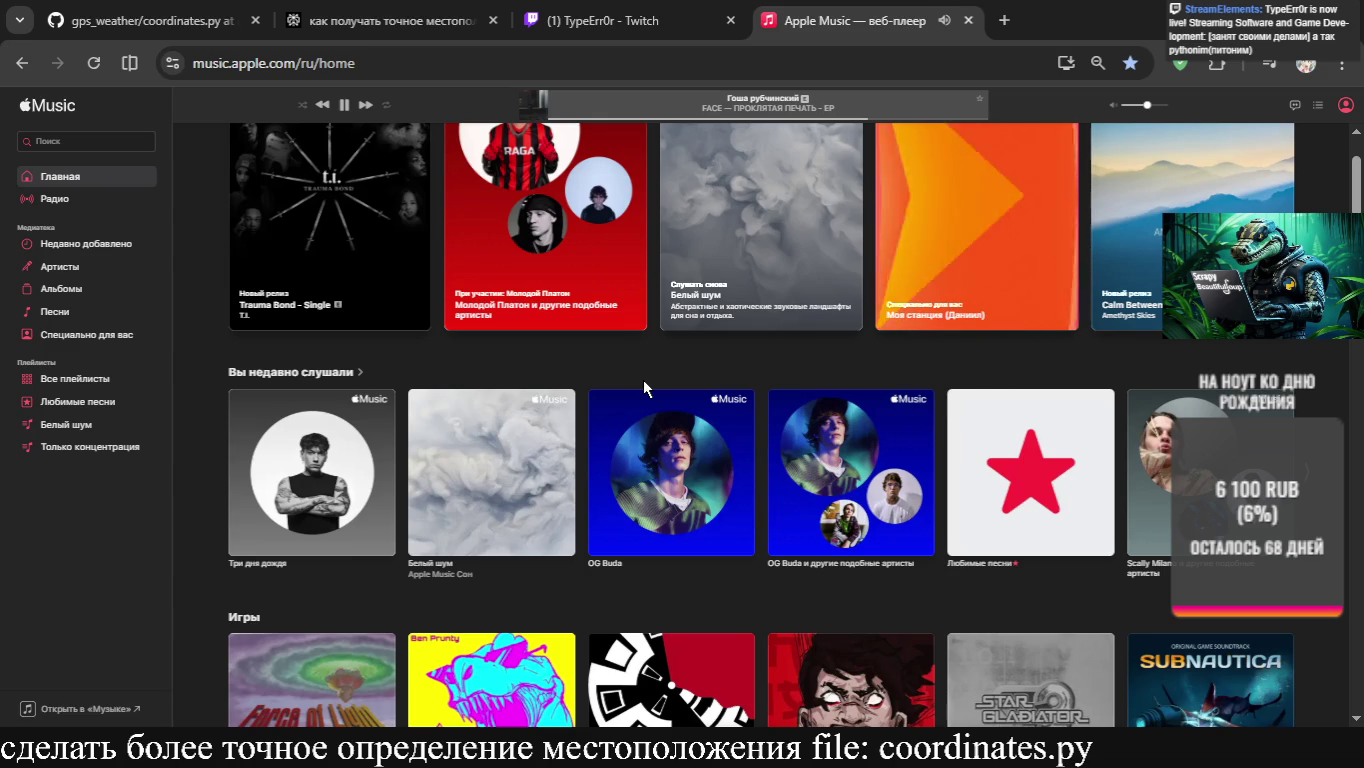
Cycle through open windows, then switch to the GitHub coordinates.py tab
{"action": "key", "text": "alt+Tab"}
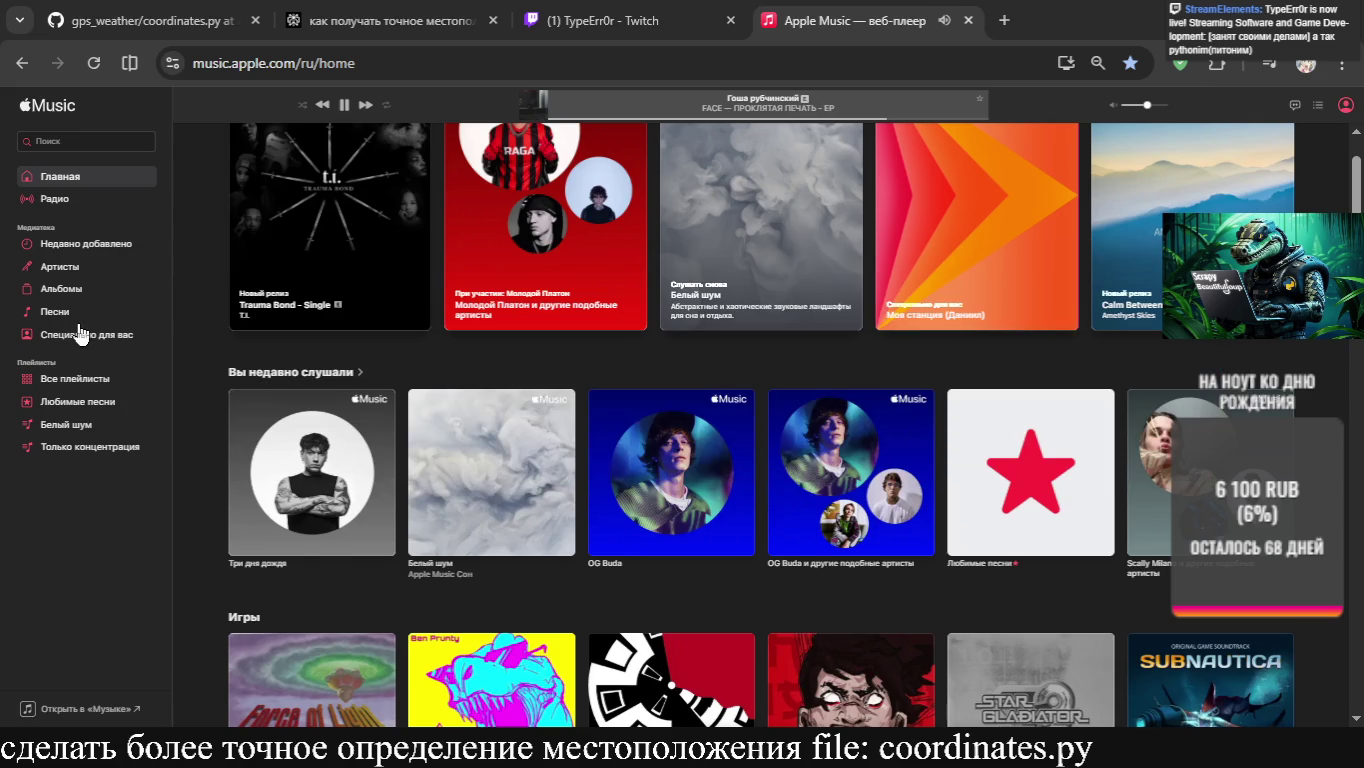
{"action": "key", "text": "alt+Tab"}
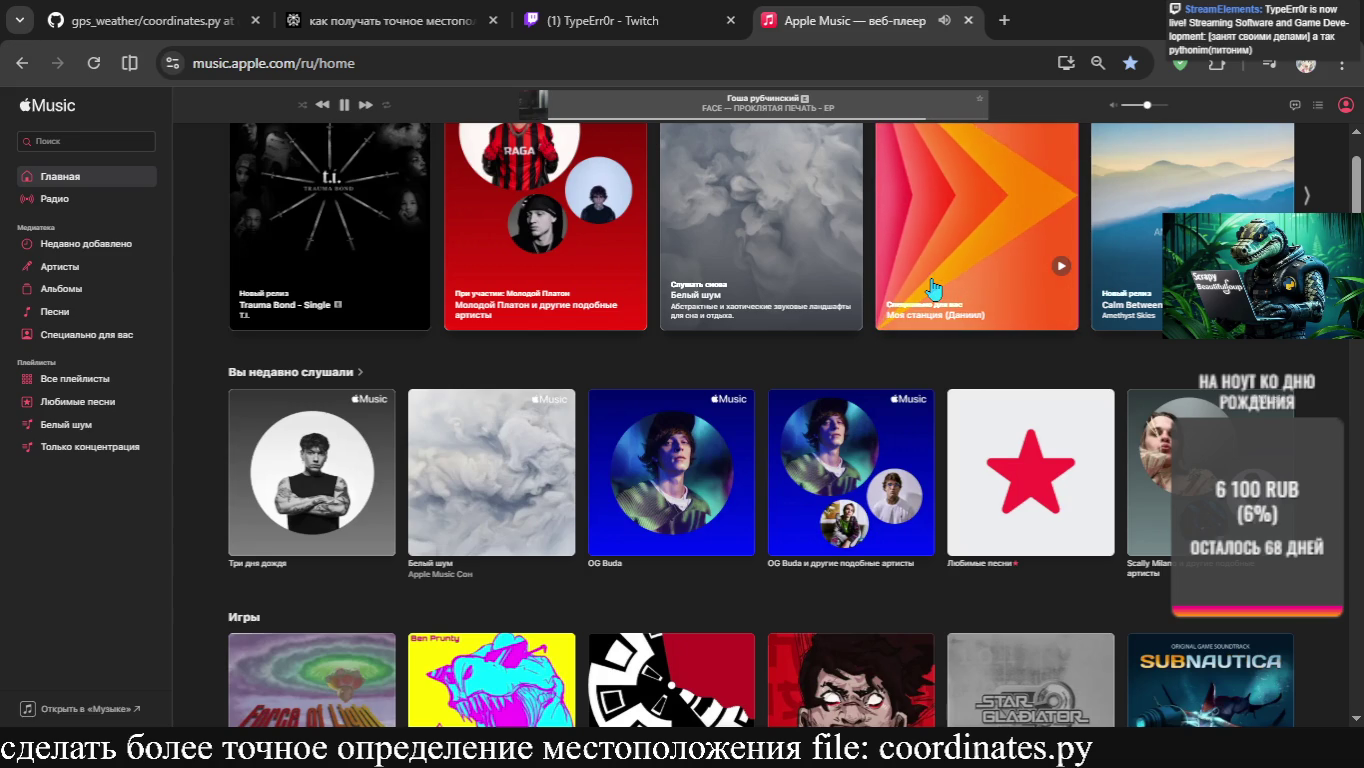
{"action": "left_click", "coordinate": [133, 9]}
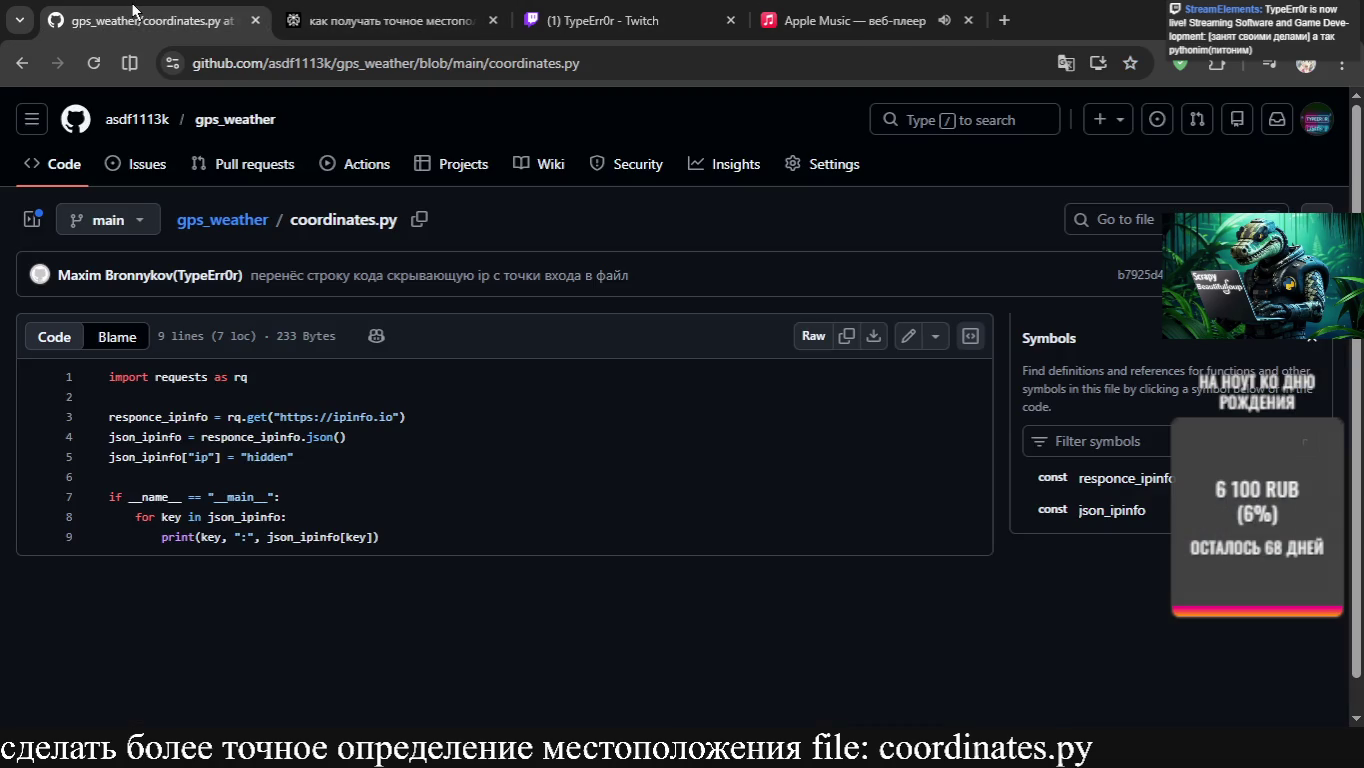
Glance over the browser tabs, then switch to VS Code and lower the terminal panel
{"action": "left_click", "coordinate": [440, 20]}
{"action": "left_click", "coordinate": [608, 7]}
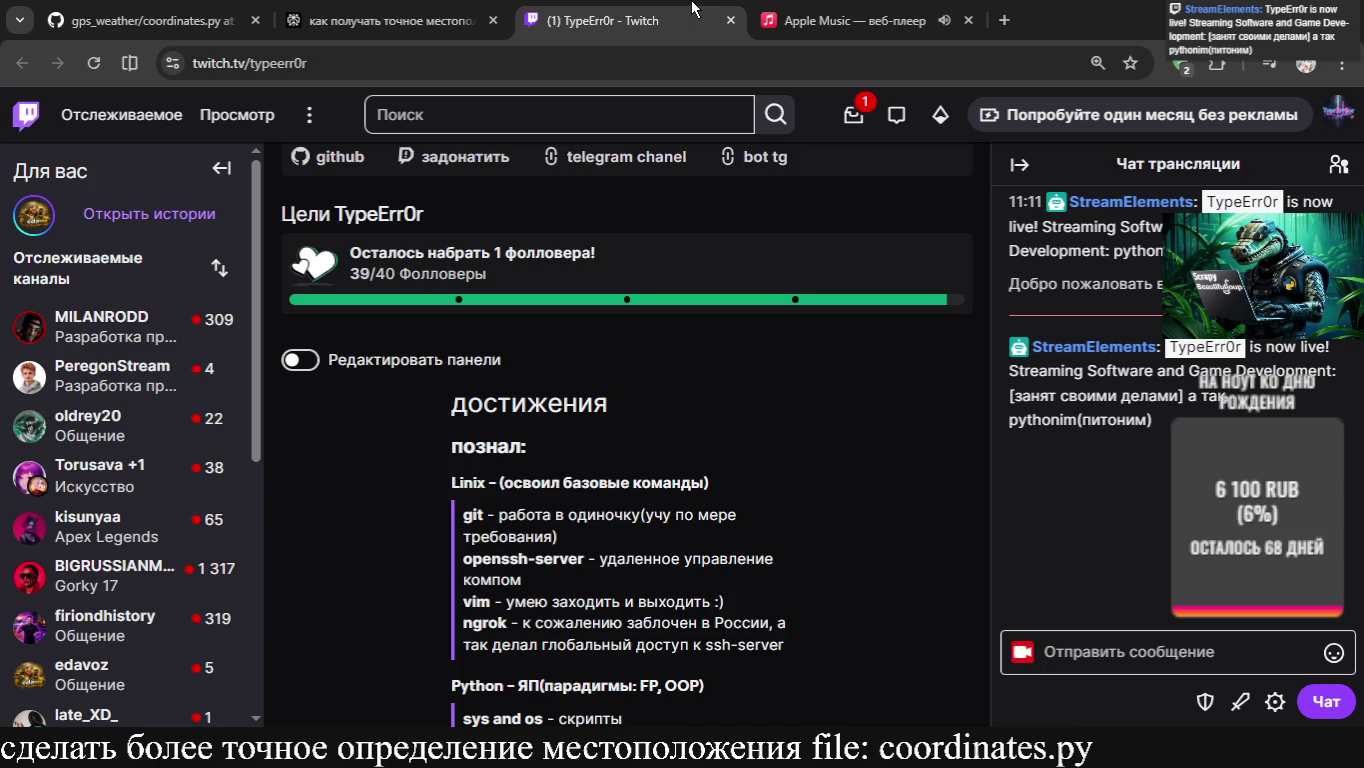
{"action": "left_click", "coordinate": [325, 8]}
{"action": "key", "text": "alt+Tab"}
{"action": "key", "text": "alt+Tab"}
{"action": "key", "text": "alt+Tab"}
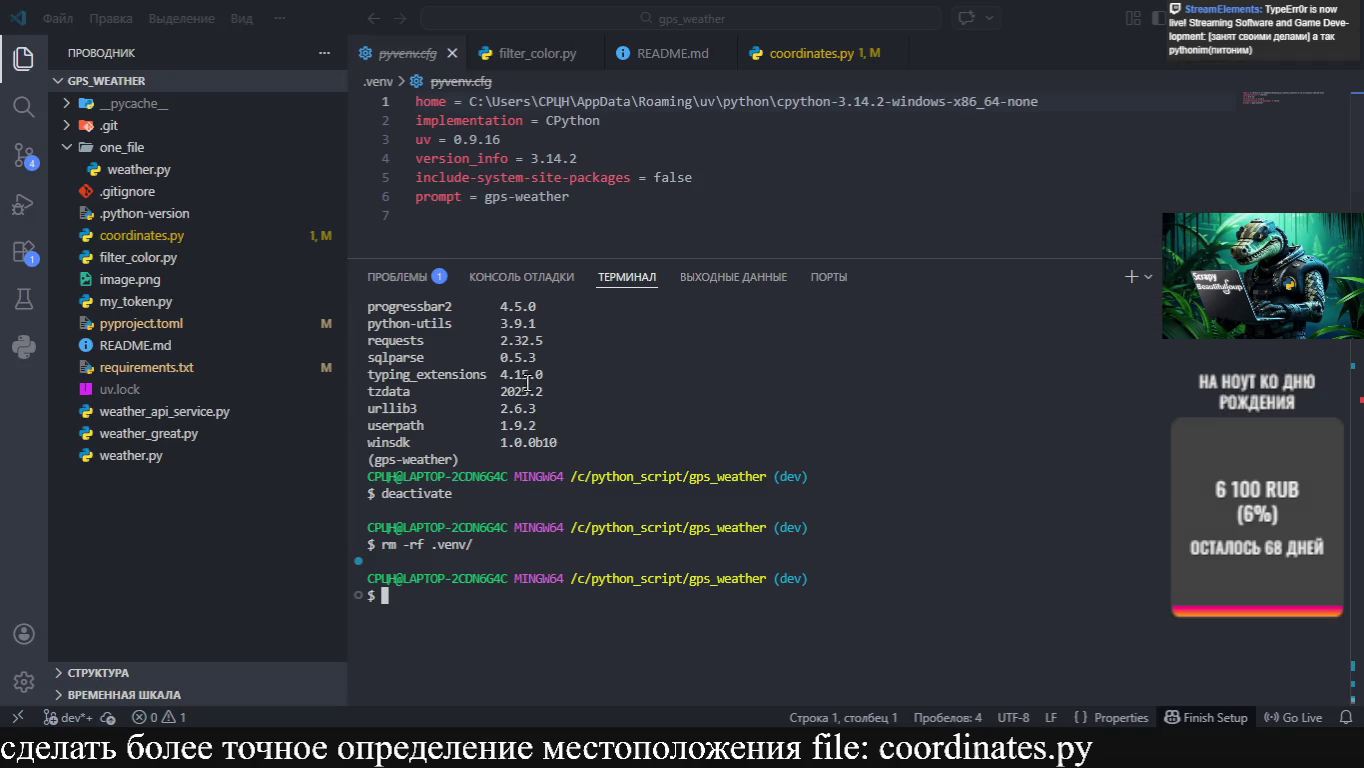
{"action": "left_click", "coordinate": [908, 254]}
{"action": "scroll", "coordinate": [908, 254], "scroll_direction": "down", "scroll_amount": 2}
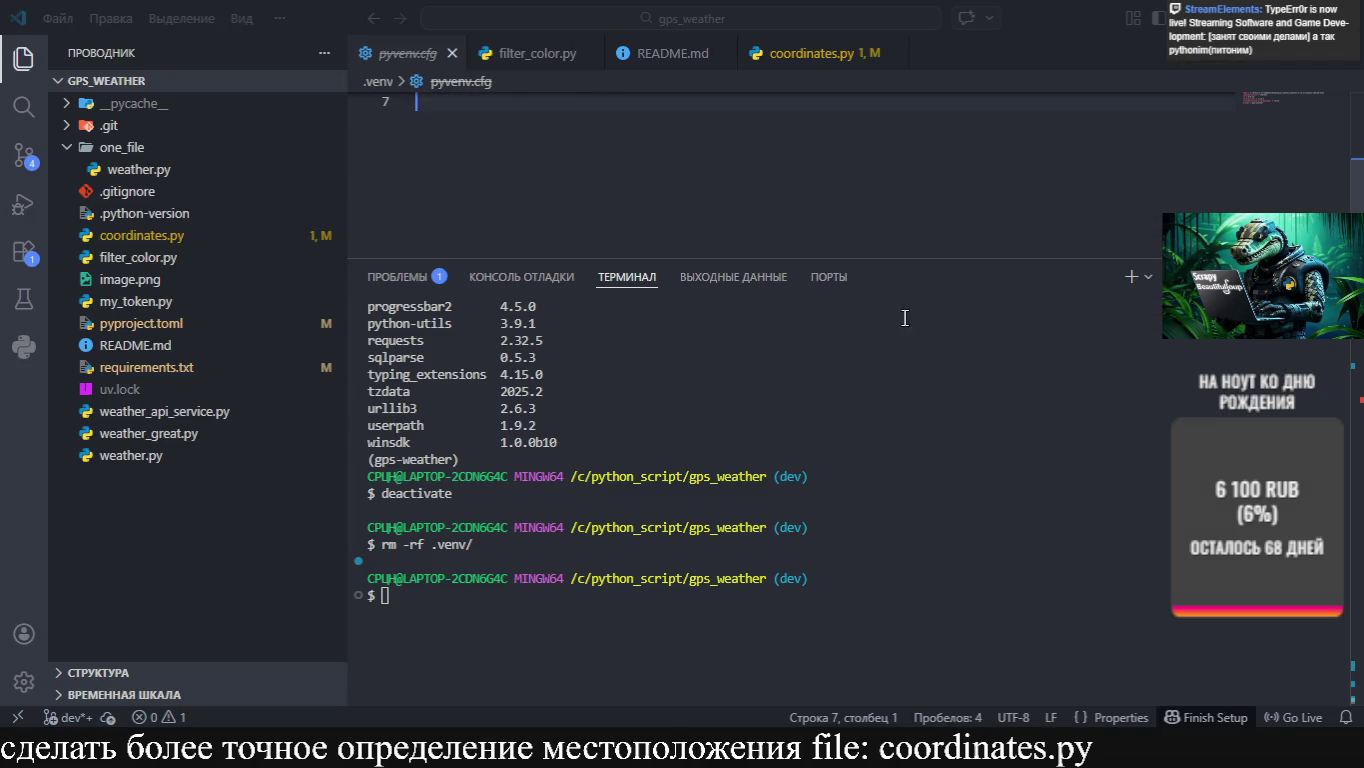
{"action": "scroll", "coordinate": [888, 188], "scroll_direction": "up", "scroll_amount": 2}
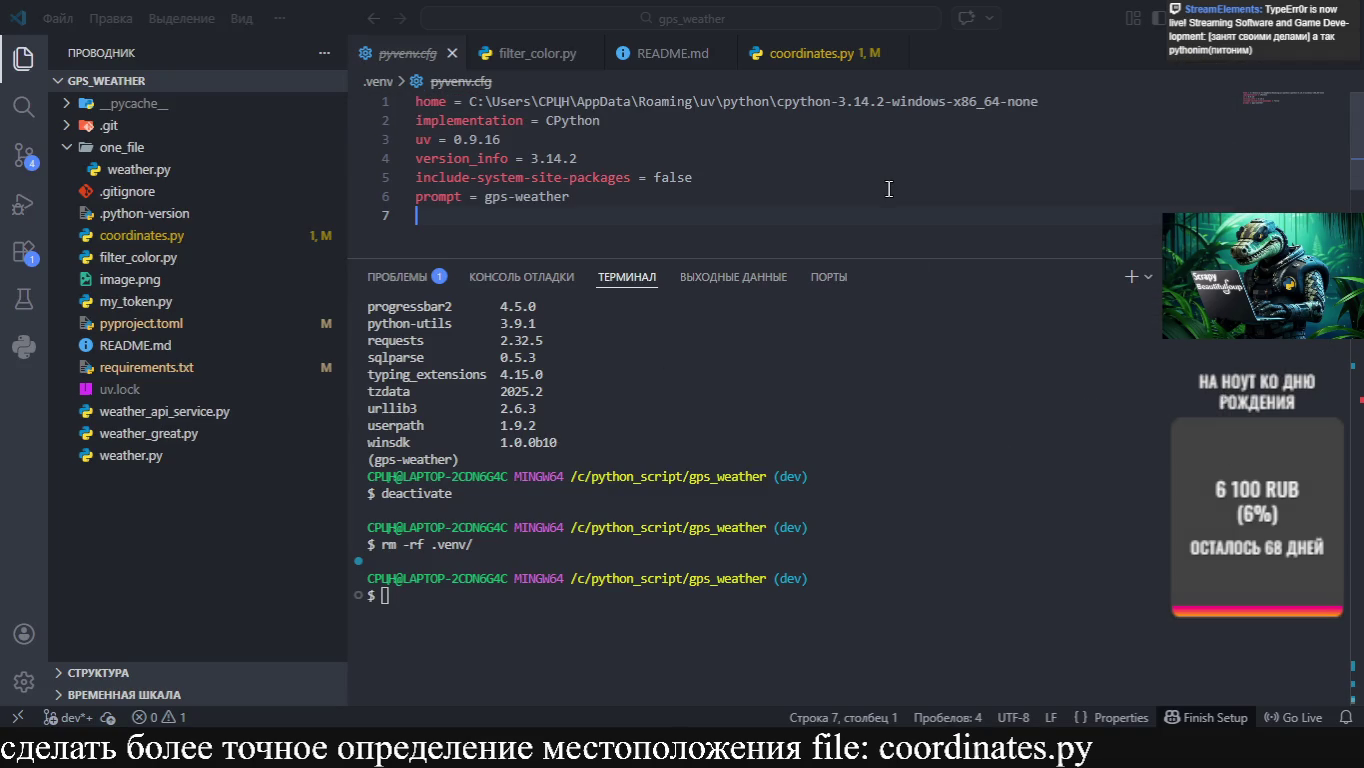
{"action": "mouse_move", "coordinate": [945, 254]}
{"action": "left_mouse_down"}
{"action": "mouse_move", "coordinate": [938, 226]}
{"action": "mouse_move", "coordinate": [938, 325]}
{"action": "left_mouse_up"}
Clear the terminal, run `python -m vemv .venv`, and recall the failed command
{"action": "type", "text": "дуфк"}
{"action": "key", "text": "Return"}
{"action": "type", "text": "clear"}
{"action": "key", "text": "Return"}
{"action": "type", "text": "python -m "}
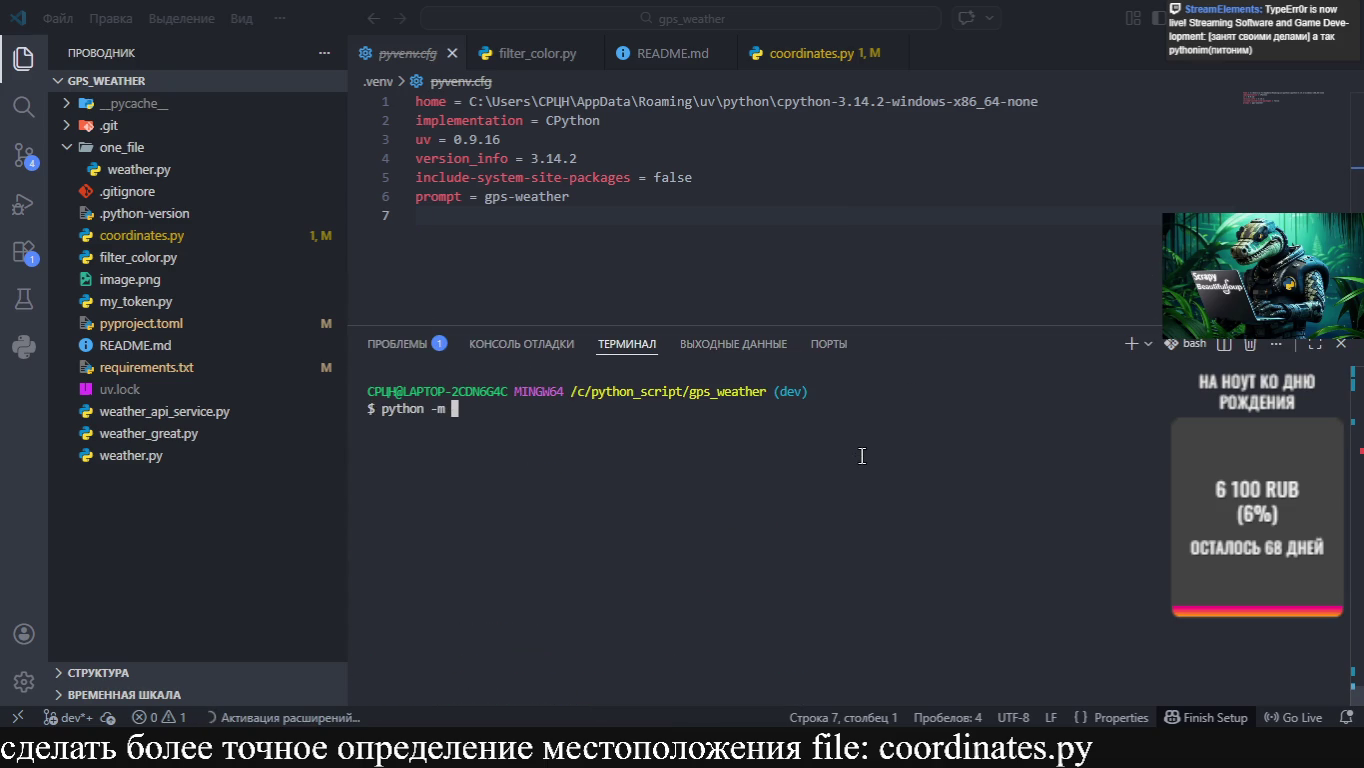
{"action": "type", "text": "vemv "}
{"action": "type", "text": ".venv"}
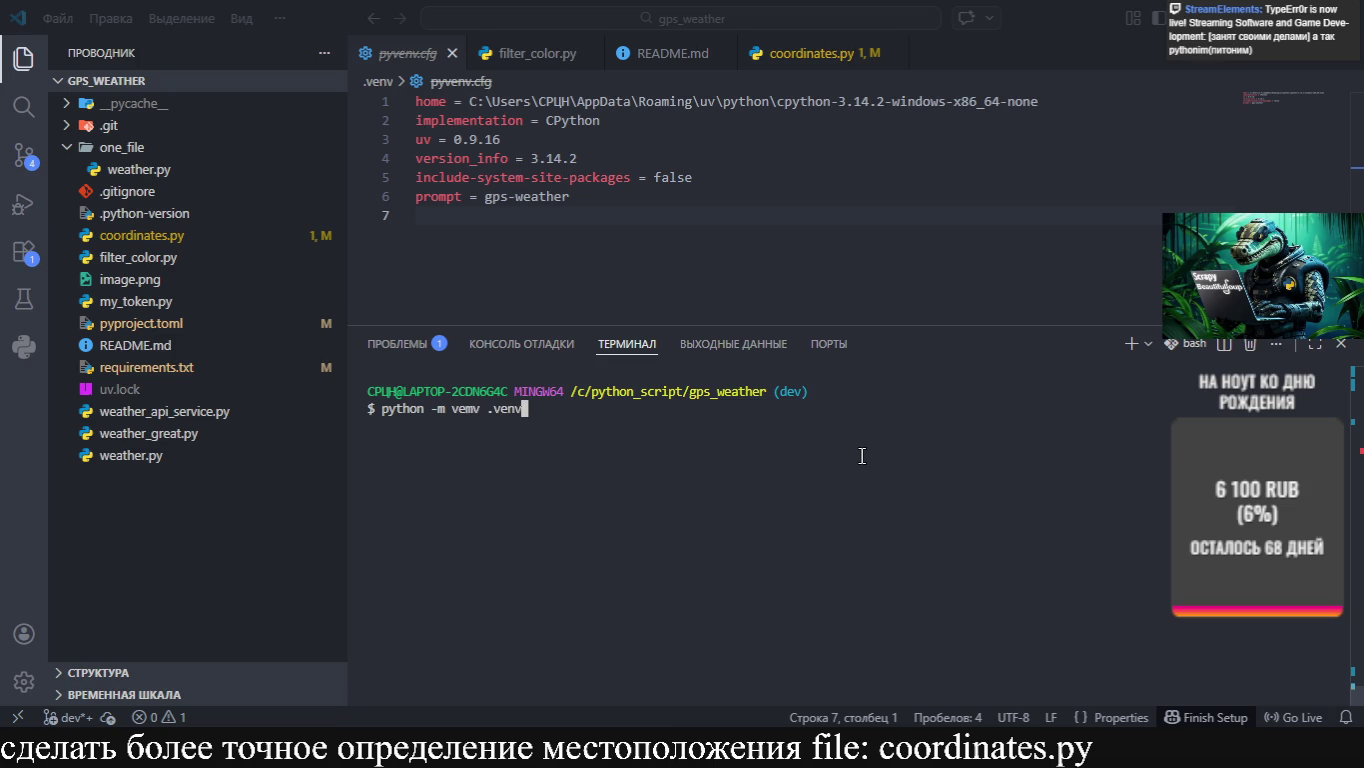
{"action": "key", "text": "Return"}
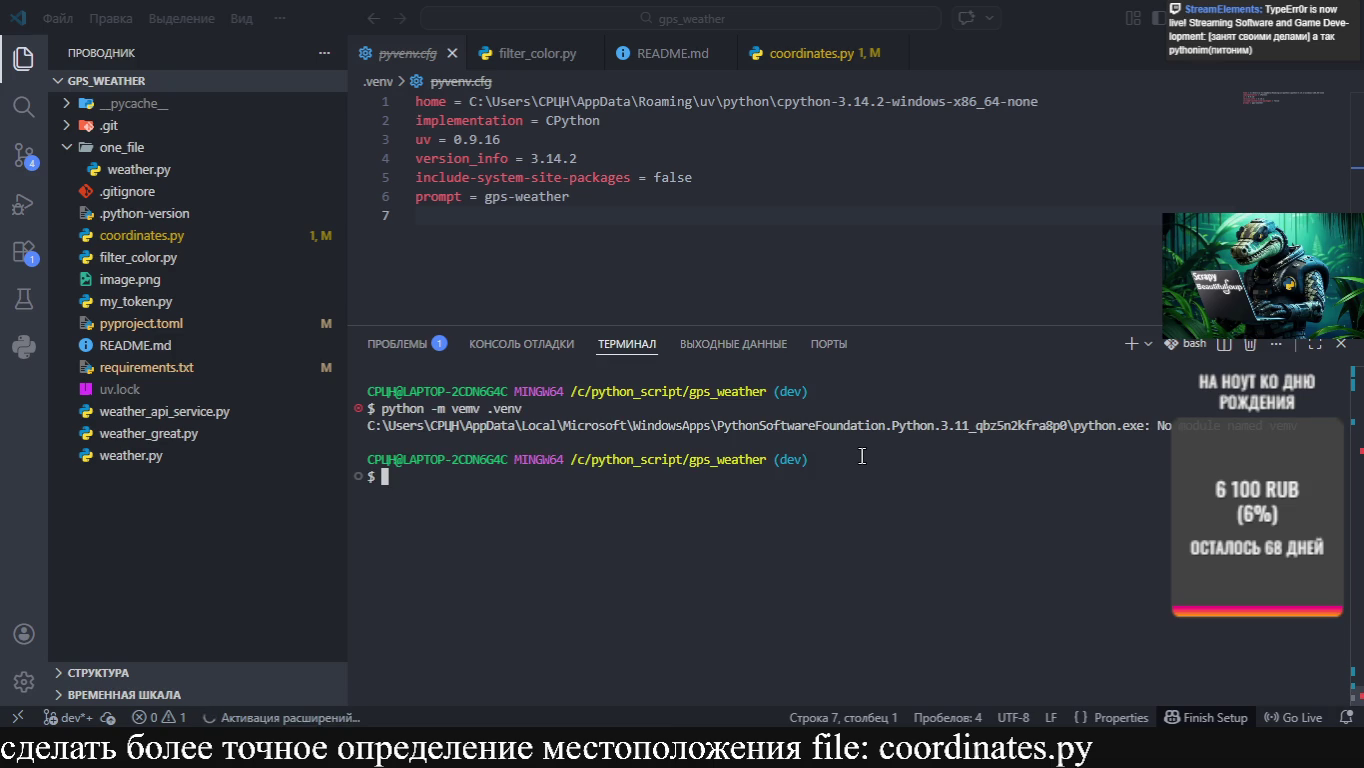
{"action": "key", "text": "Up"}
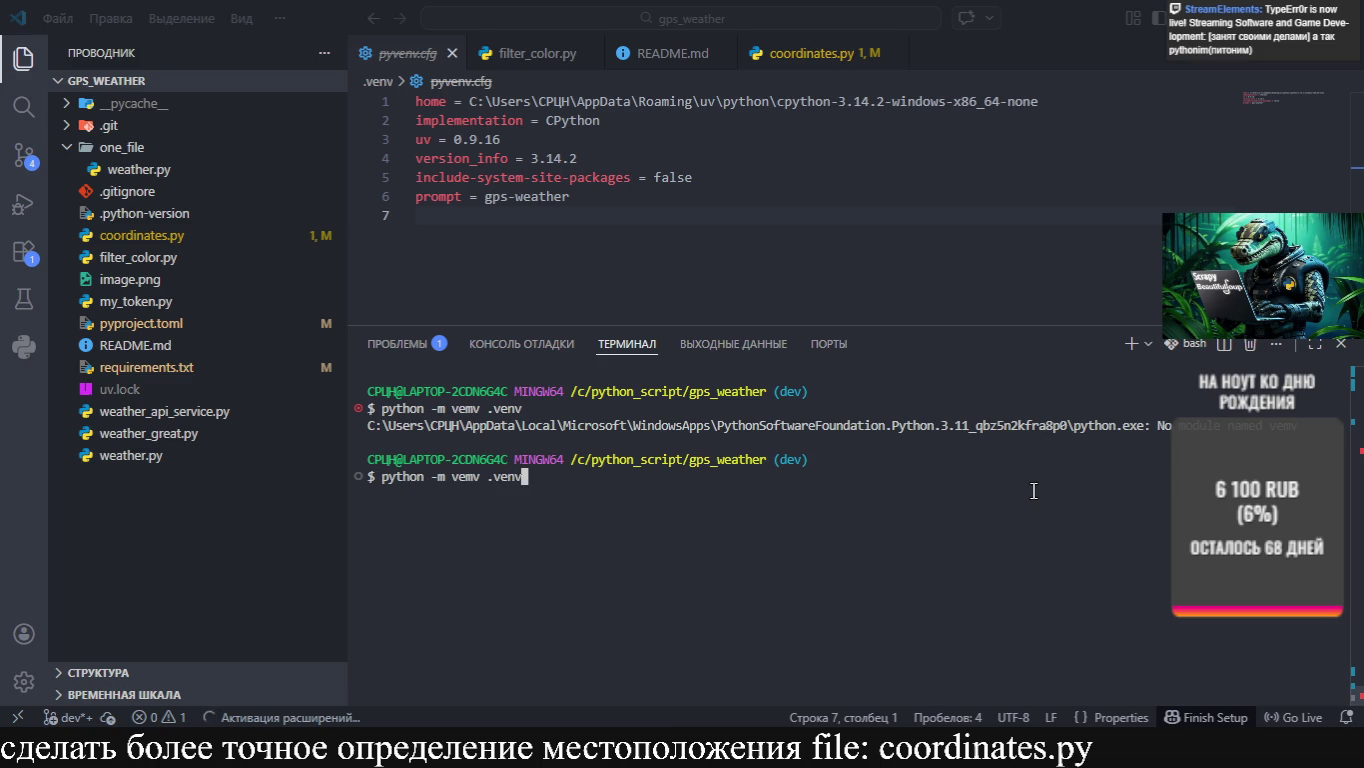
Fix the command to `python -m venv .venv`, create the environment and activate it
{"action": "key", "text": "Left"}
{"action": "key", "text": "Left"}
{"action": "key", "text": "Left"}
{"action": "key", "text": "BackSpace"}
{"action": "type", "text": "n"}
{"action": "key", "text": "Return"}
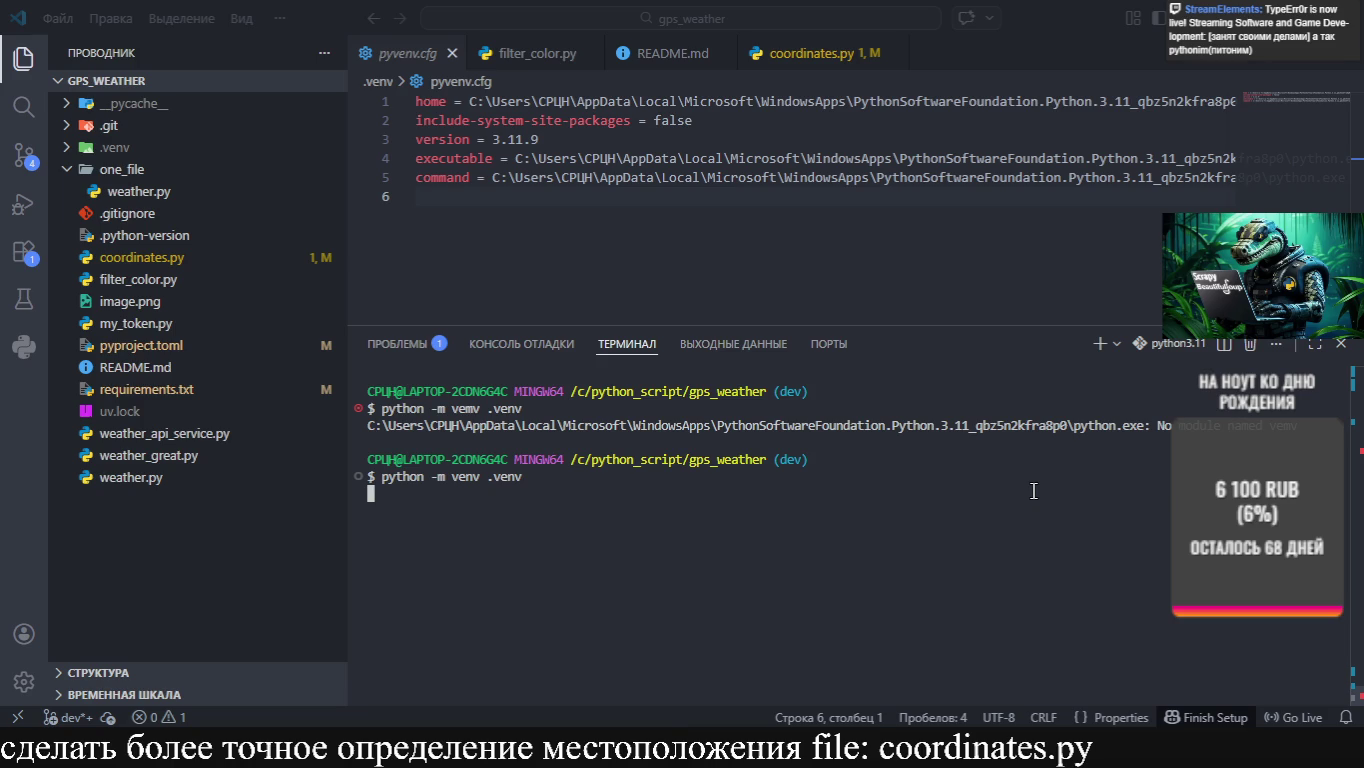
{"action": "type", "text": "source .venv/Scripts/activate"}
{"action": "key", "text": "Return"}
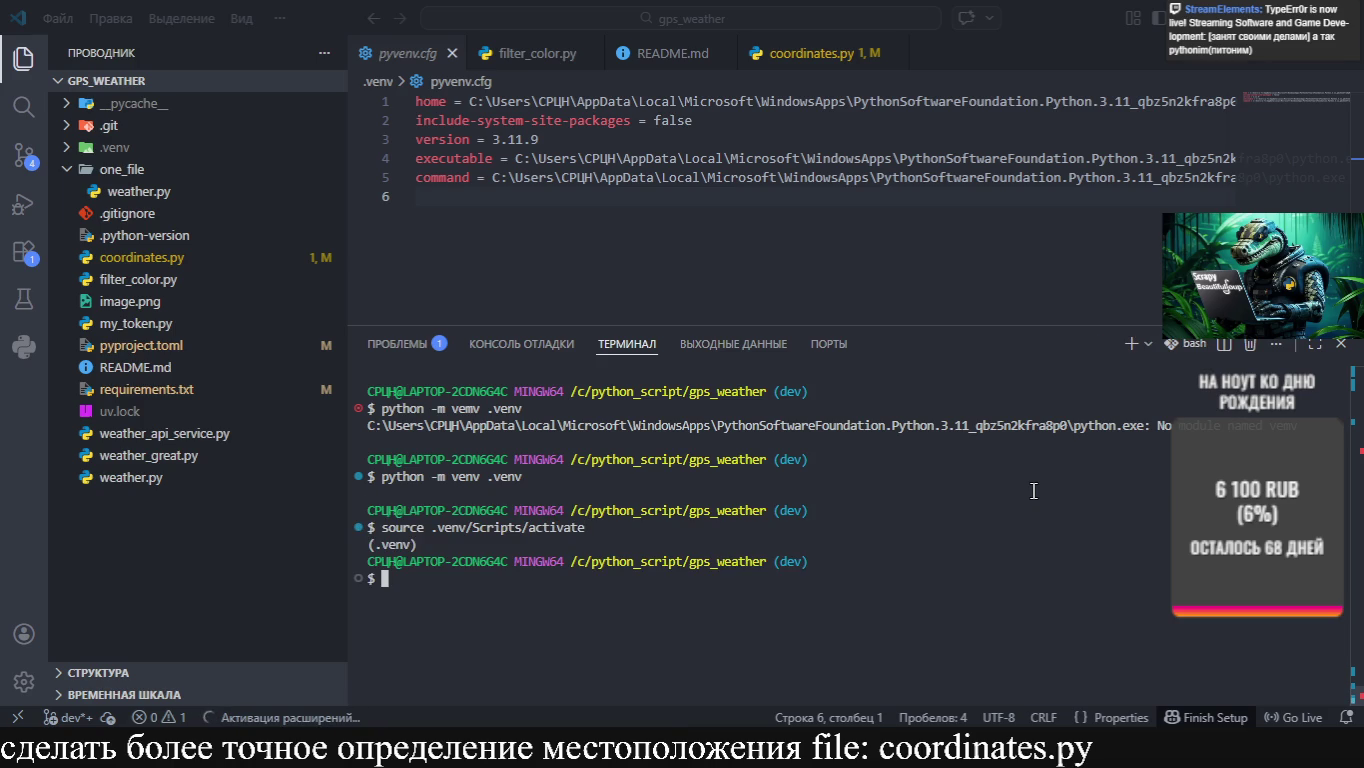
Clear the terminal, run `pip list`, and shrink the terminal panel
{"action": "type", "text": "clear"}
{"action": "key", "text": "Return"}
{"action": "type", "text": "pip"}
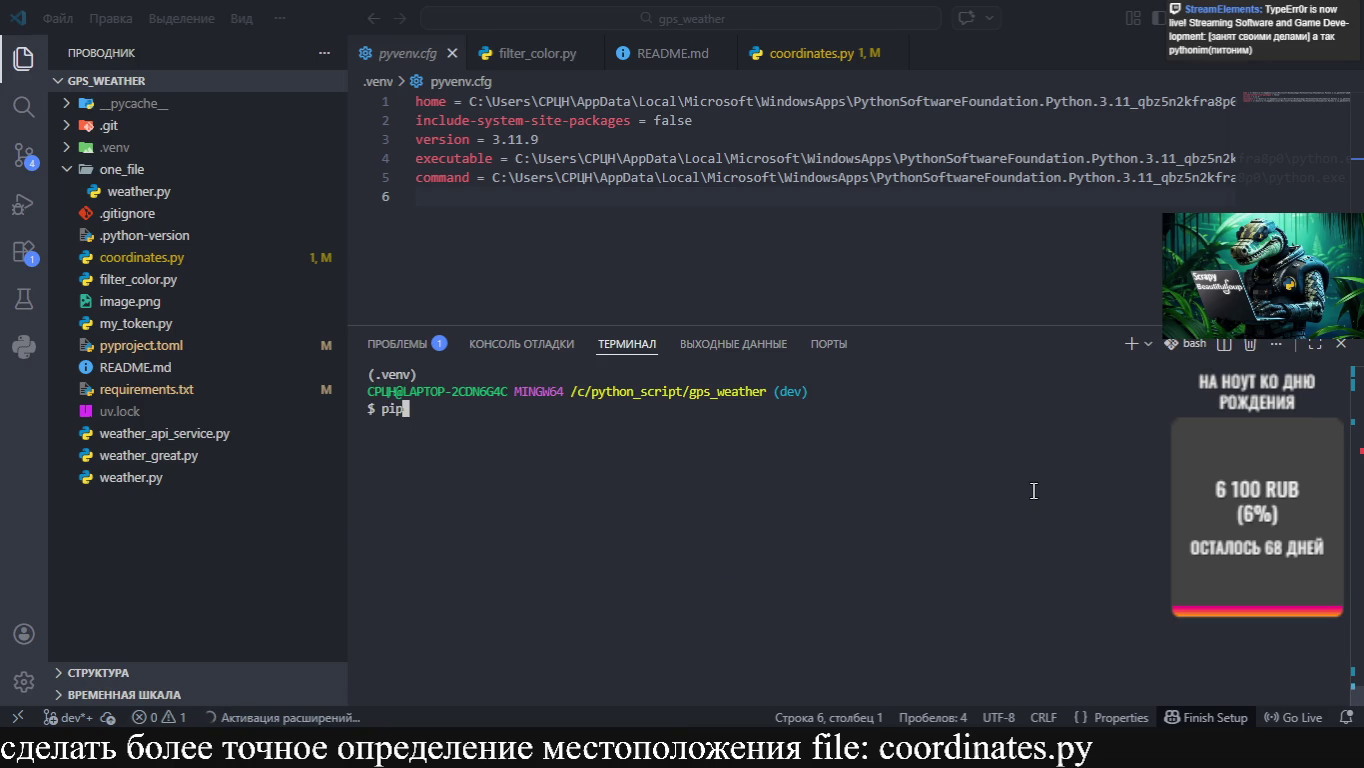
{"action": "type", "text": " list"}
{"action": "key", "text": "Return"}
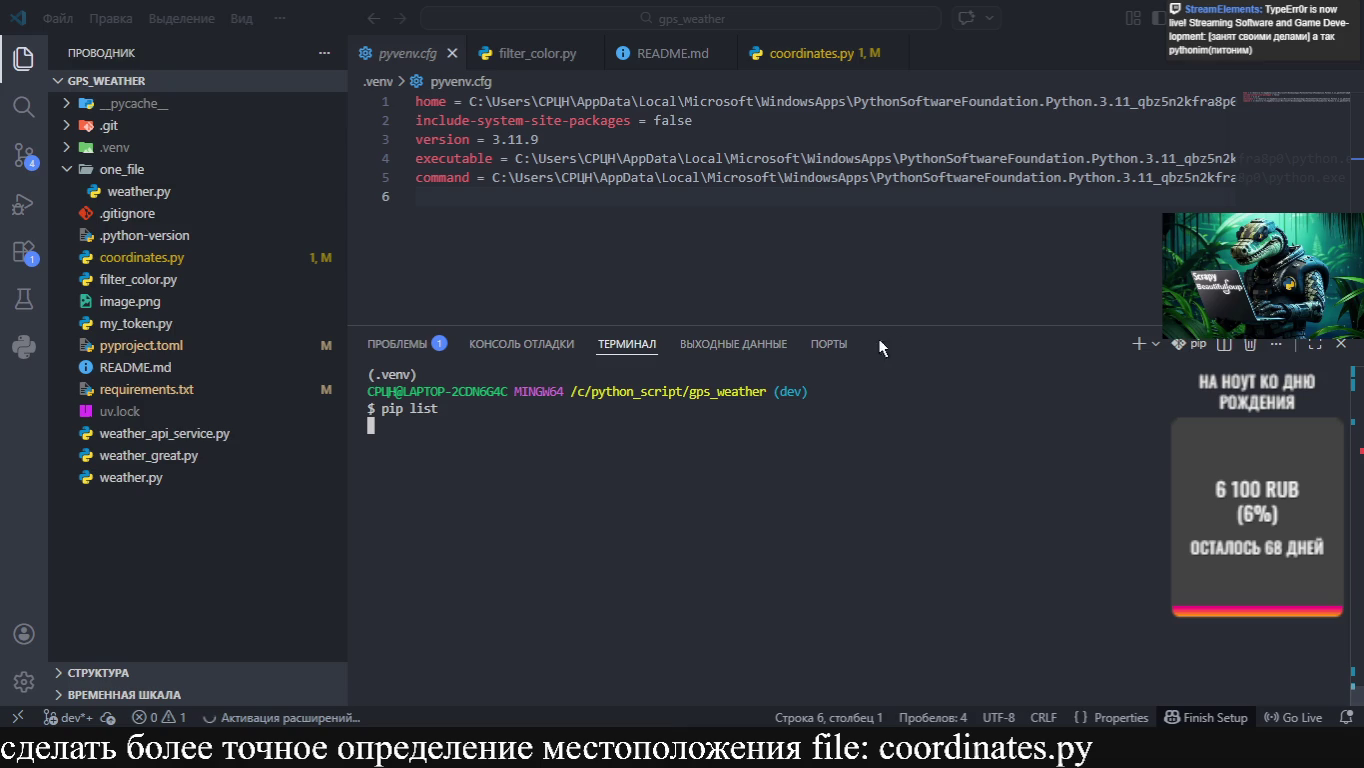
{"action": "left_click_drag", "start_coordinate": [941, 327], "coordinate": [955, 422]}
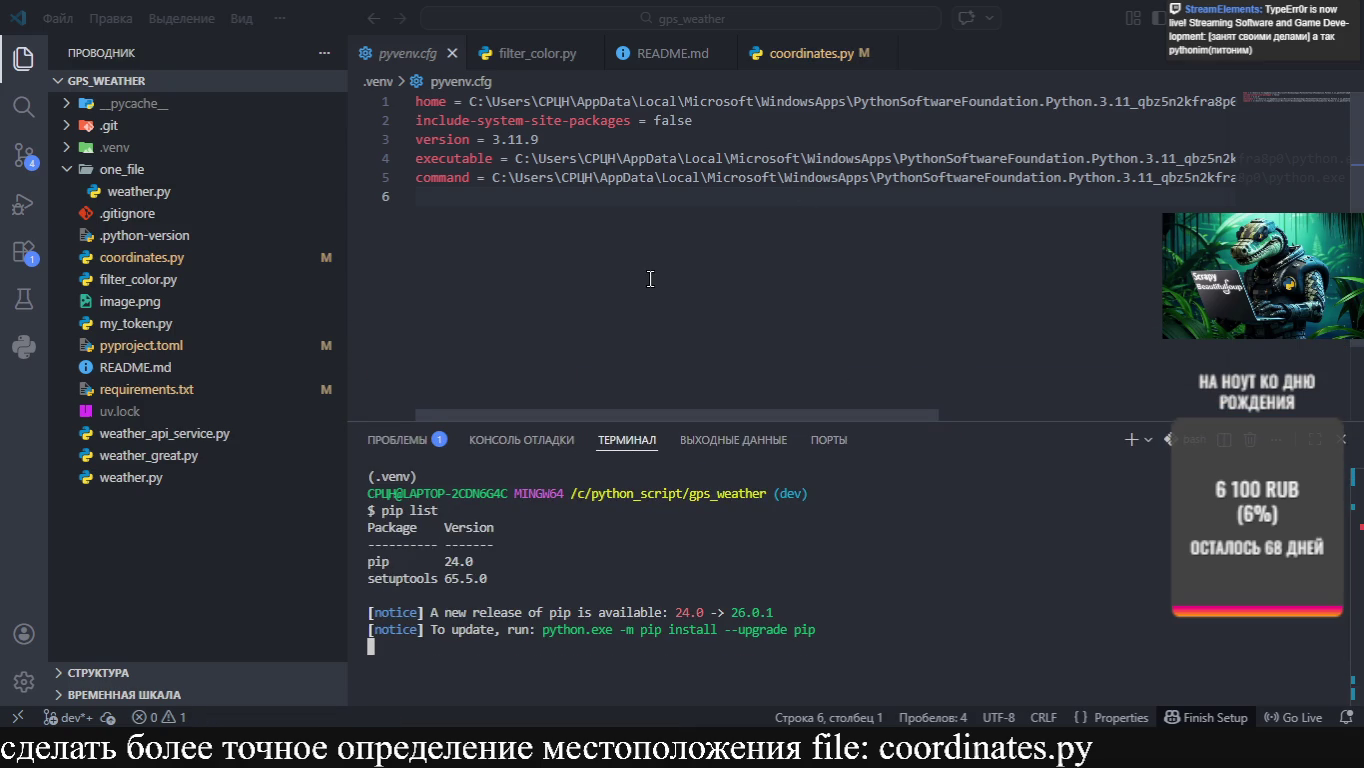
{"action": "scroll", "coordinate": [645, 262], "scroll_direction": "down", "scroll_amount": 2}
{"action": "scroll", "coordinate": [645, 262], "scroll_direction": "up", "scroll_amount": 2}
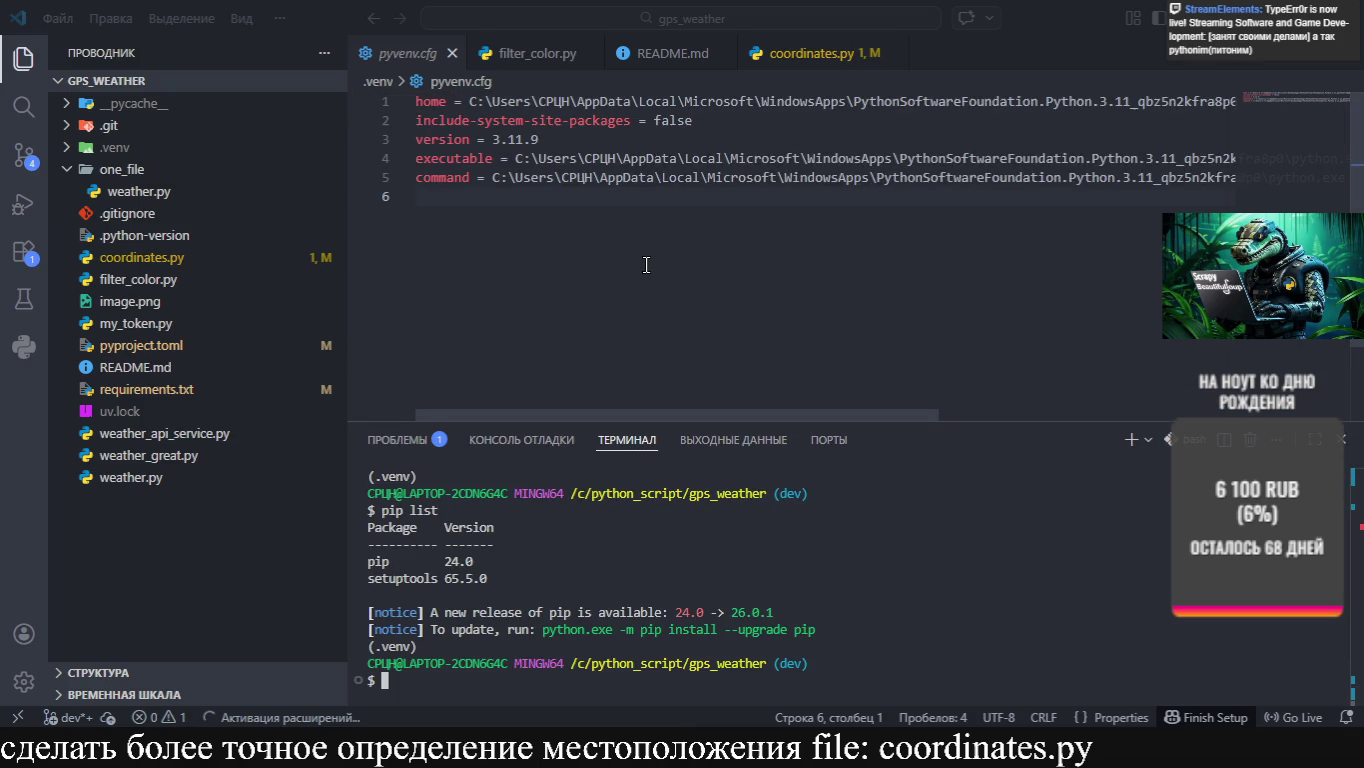
Close the pyvenv.cfg, README.md and filter_color.py tabs, leaving coordinates.py open
{"action": "left_click", "coordinate": [196, 266]}
{"action": "left_click", "coordinate": [400, 53]}
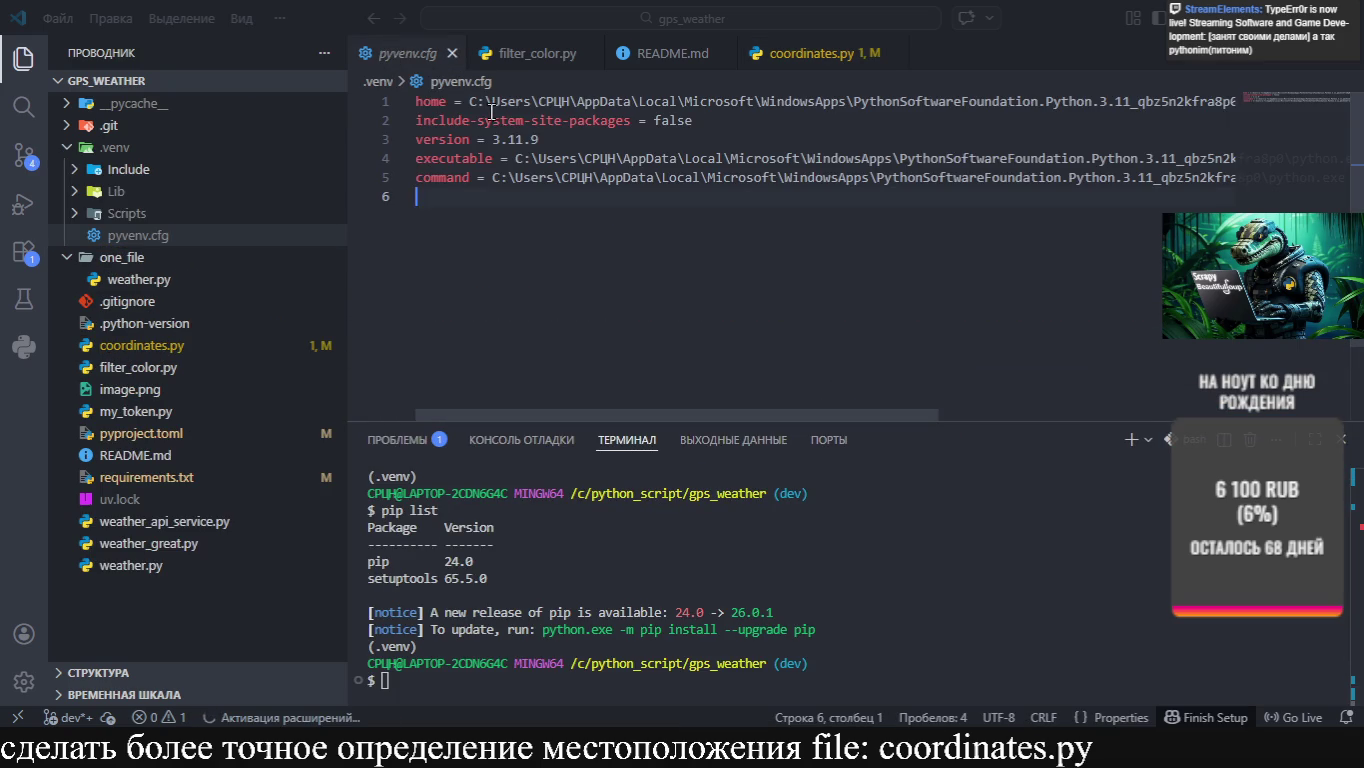
{"action": "left_click", "coordinate": [451, 54]}
{"action": "left_click", "coordinate": [551, 56]}
{"action": "middle_click", "coordinate": [551, 56]}
{"action": "left_click", "coordinate": [465, 56]}
{"action": "left_click", "coordinate": [470, 54]}
Open requirements.txt from the Explorer and enlarge the terminal panel
{"action": "scroll", "coordinate": [641, 300], "scroll_direction": "down", "scroll_amount": 1}
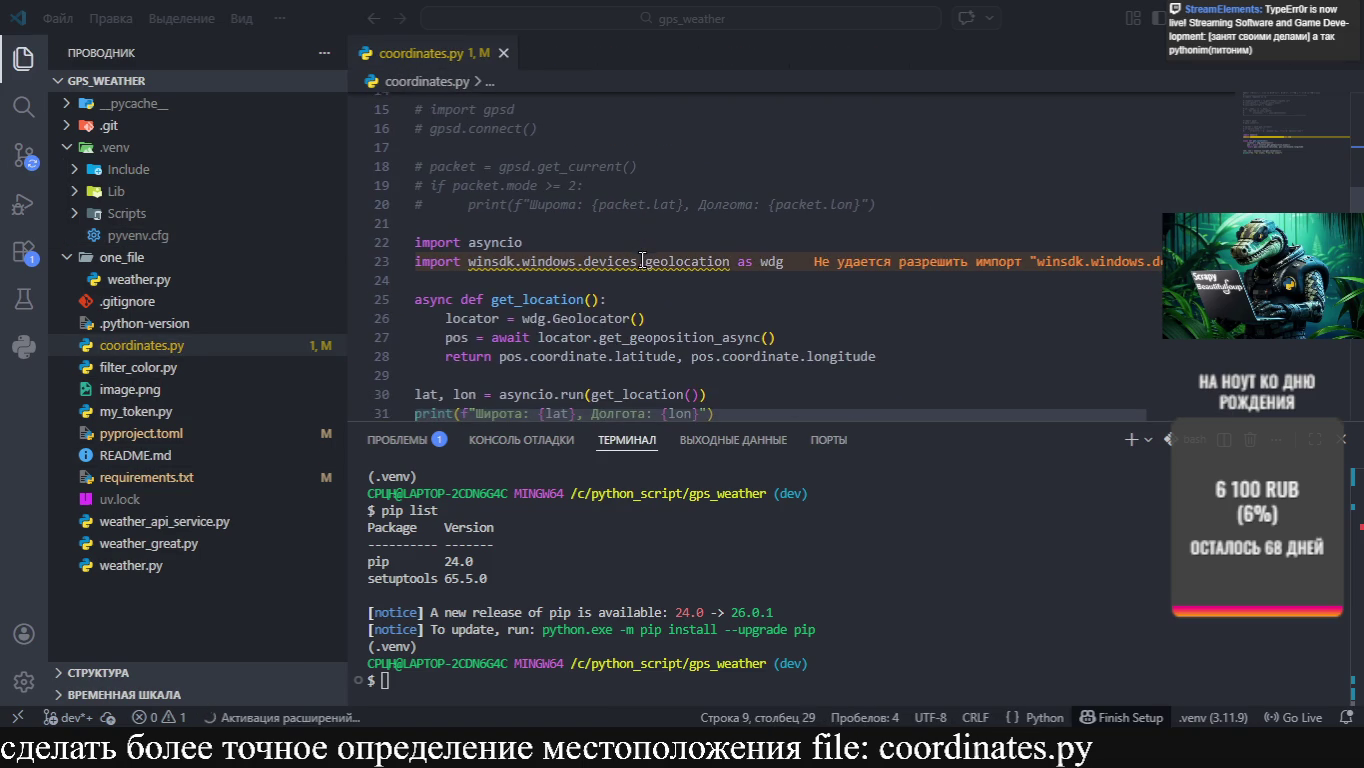
{"action": "left_click", "coordinate": [147, 479]}
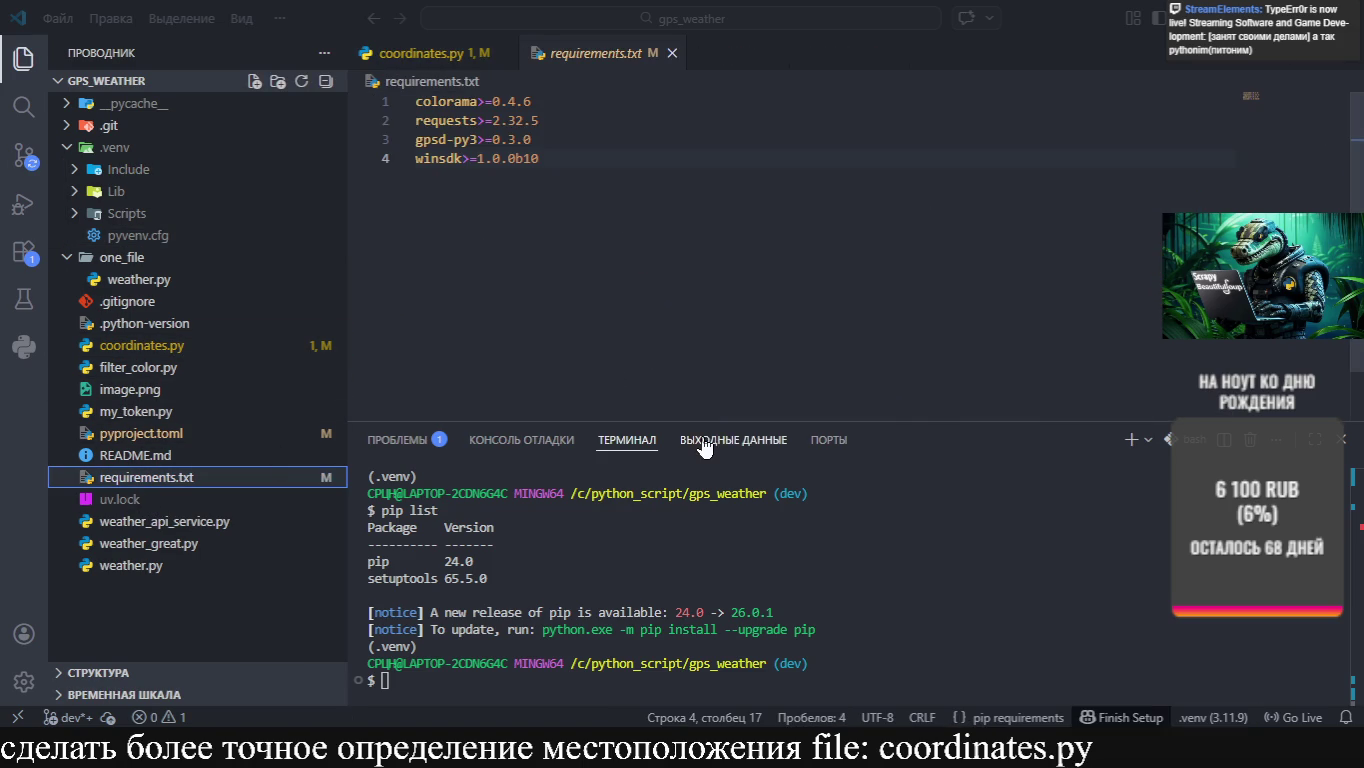
{"action": "left_click_drag", "start_coordinate": [935, 421], "coordinate": [934, 284]}
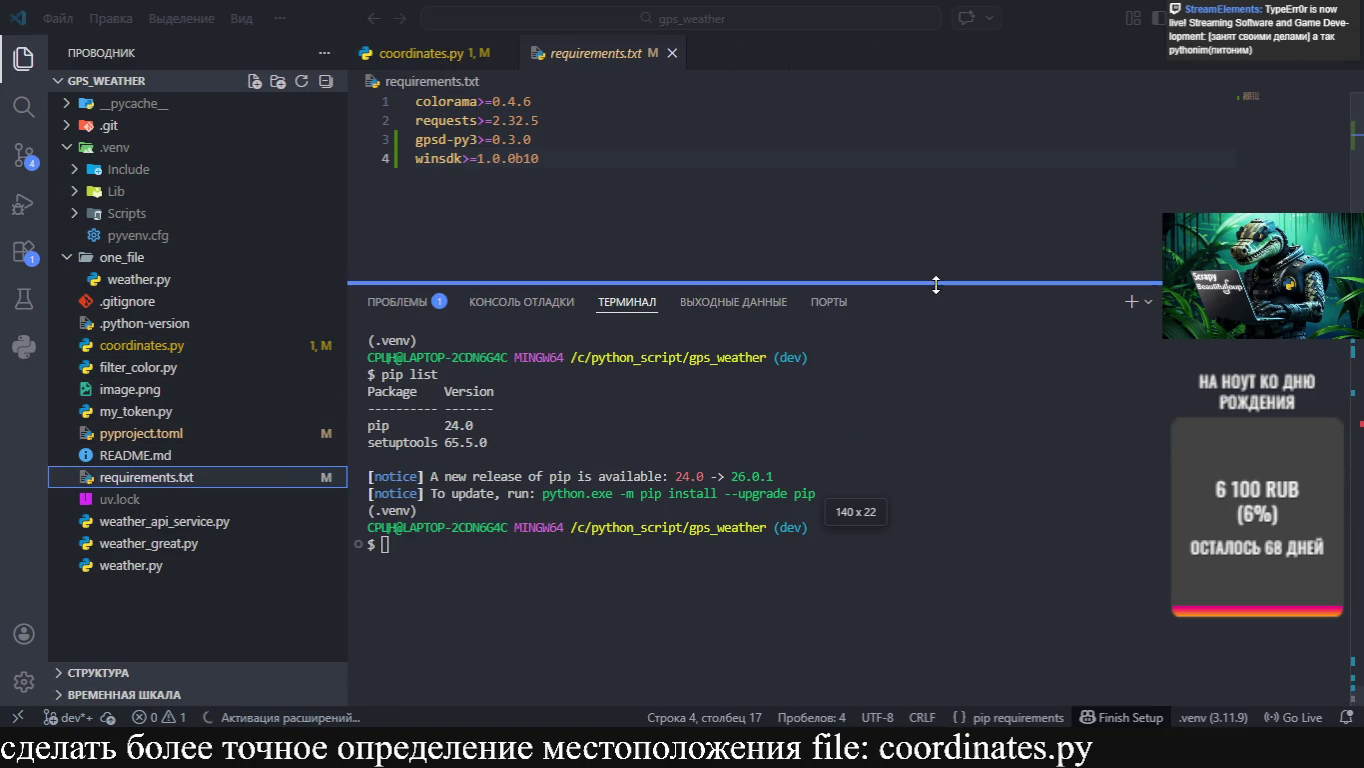
Run `pip install -r requirements.txt` in the terminal and let the packages install
{"action": "type", "text": "ip"}
{"action": "key", "text": "BackSpace"}
{"action": "key", "text": "BackSpace"}
{"action": "key", "text": "BackSpace"}
{"action": "type", "text": "pip install -r "}
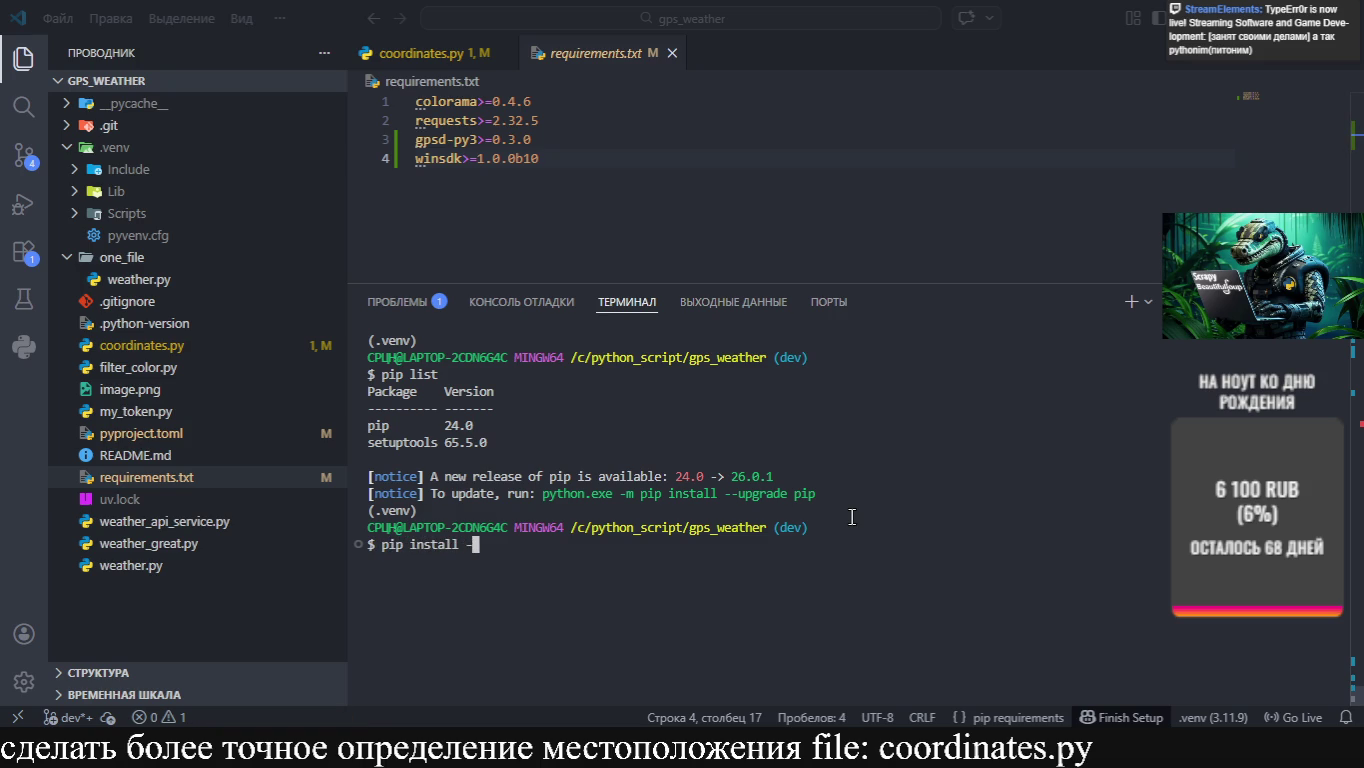
{"action": "type", "text": "re"}
{"action": "key", "text": "Tab"}
{"action": "key", "text": "Return"}
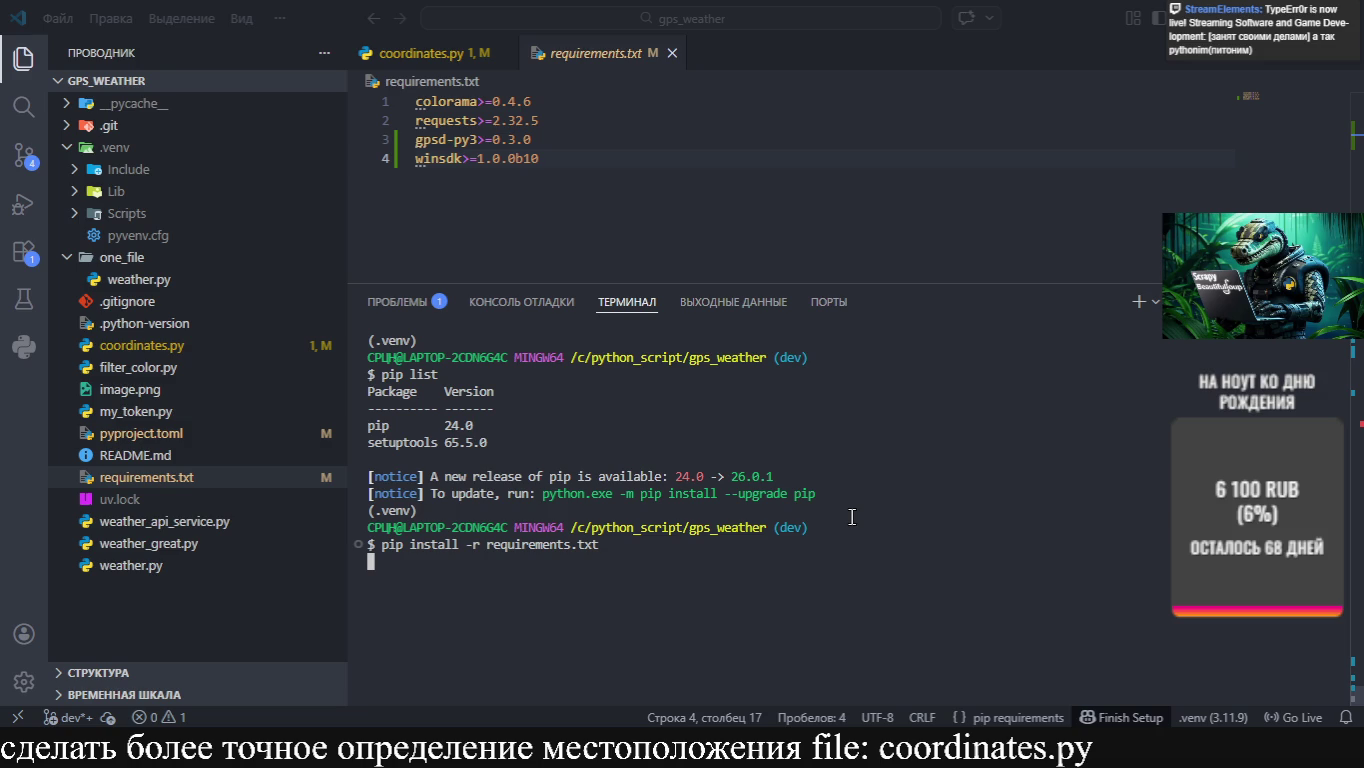
{"action": "key", "text": "alt+Tab"}
{"action": "key", "text": "Tab"}
{"action": "key", "text": "alt+Tab"}
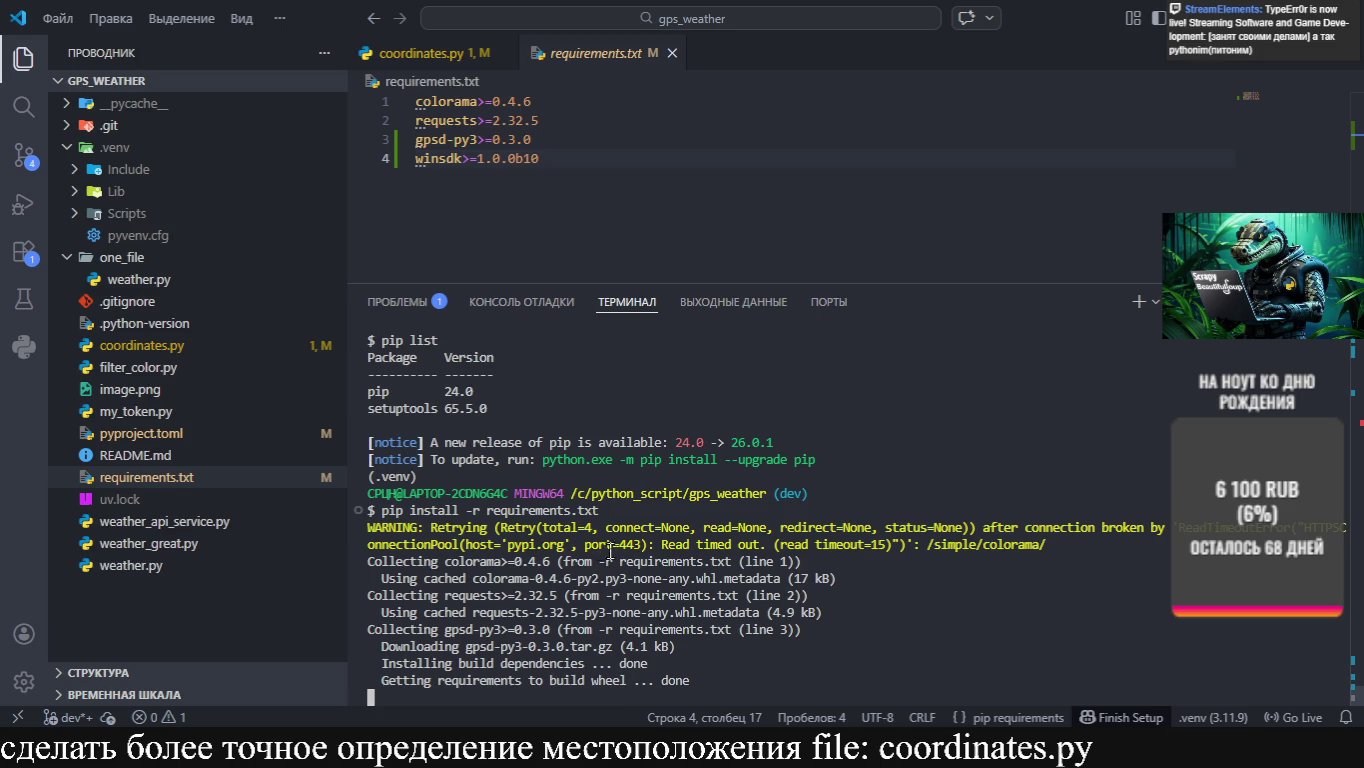
{"action": "scroll", "coordinate": [679, 550], "scroll_direction": "up", "scroll_amount": 1}
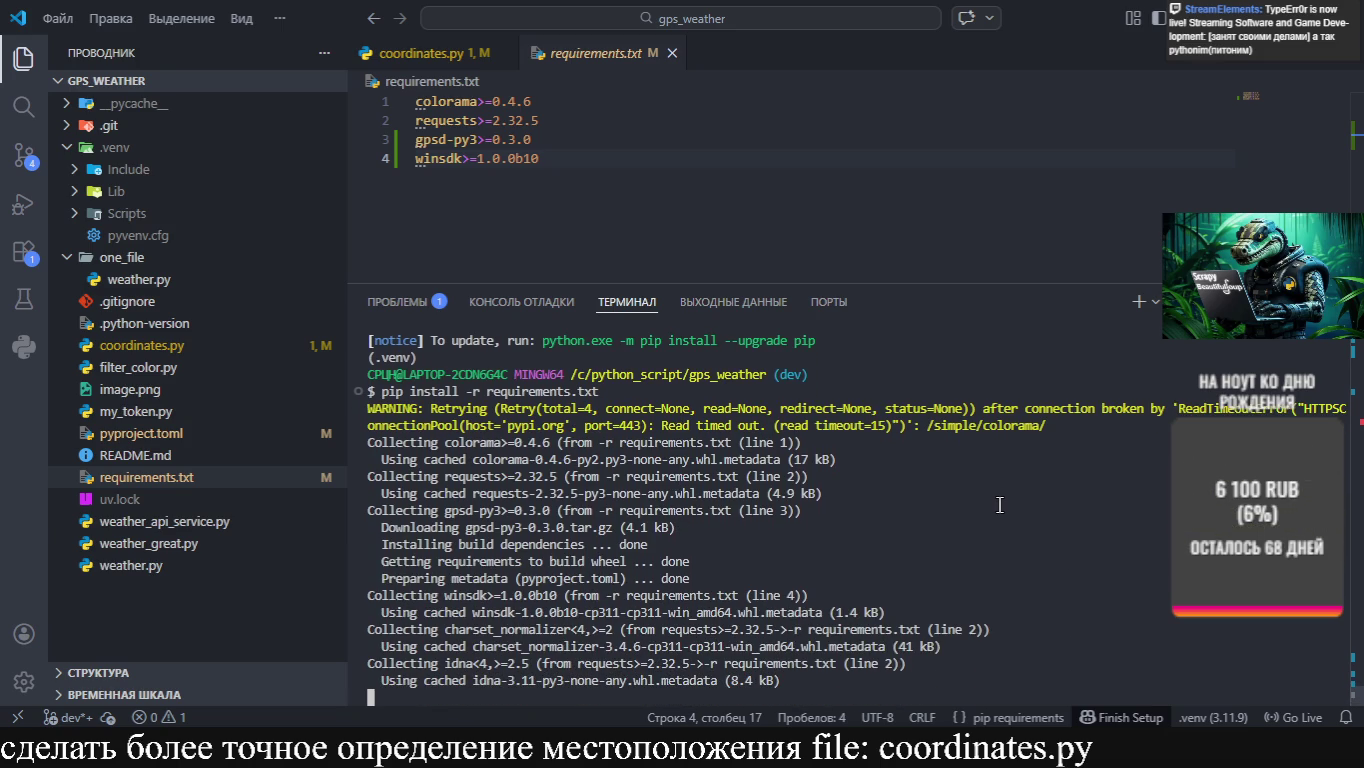
{"action": "key", "text": "alt+Tab"}
{"action": "key", "text": "Tab"}
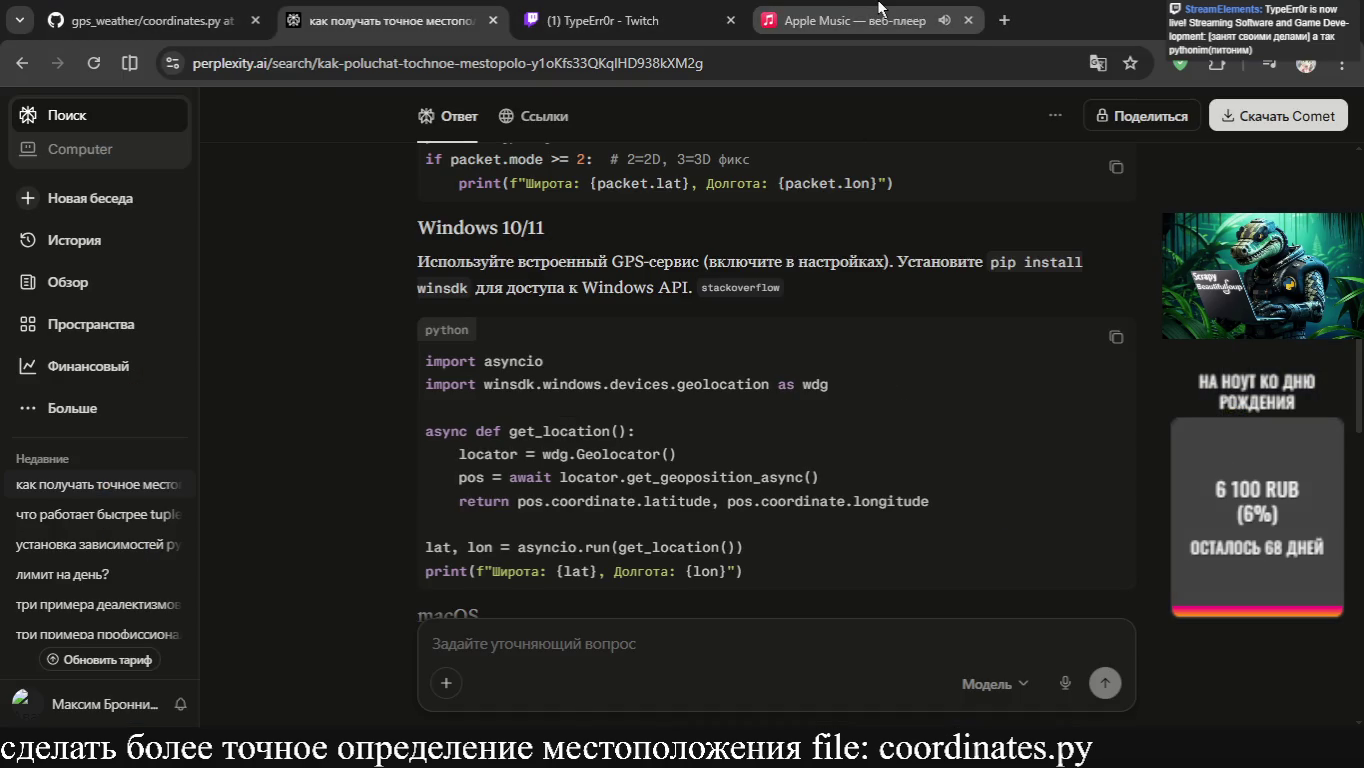
{"action": "left_click", "coordinate": [855, 20]}
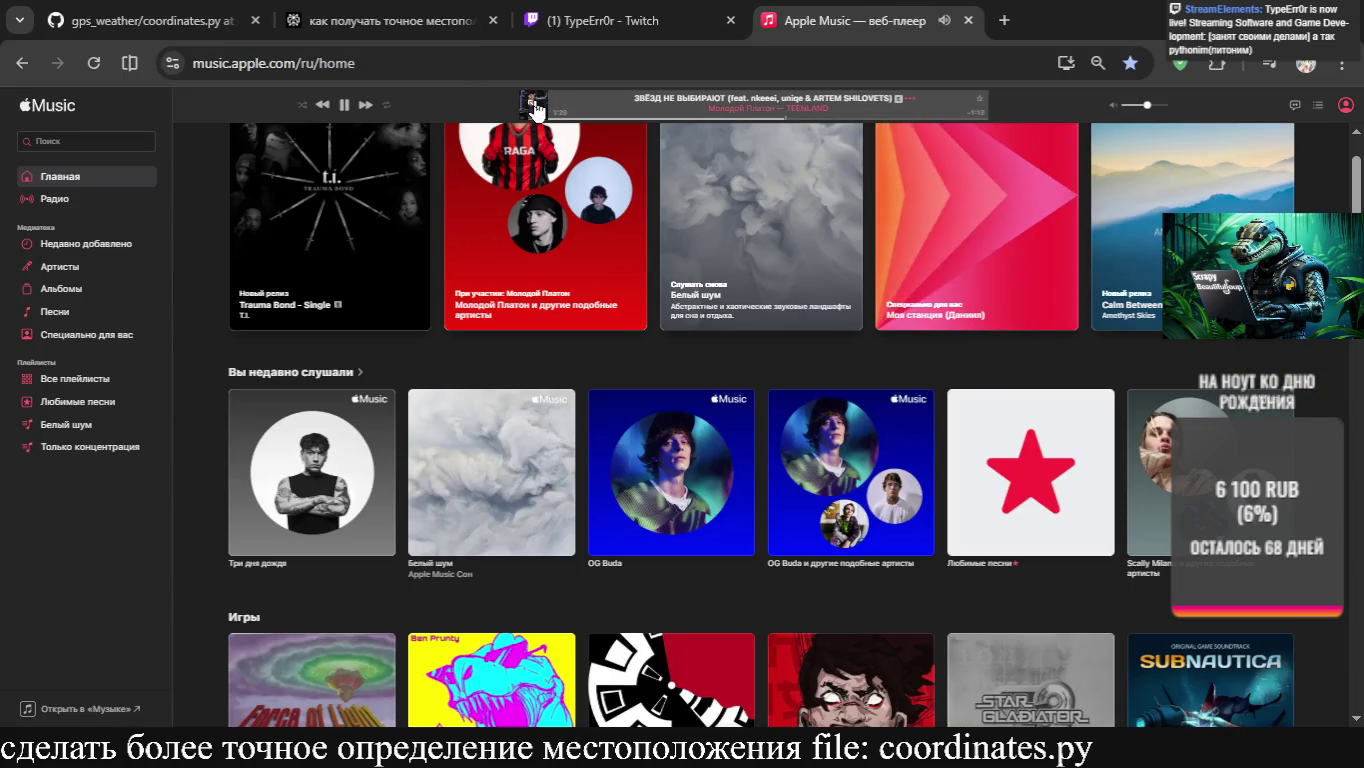
{"action": "left_click", "coordinate": [534, 106]}
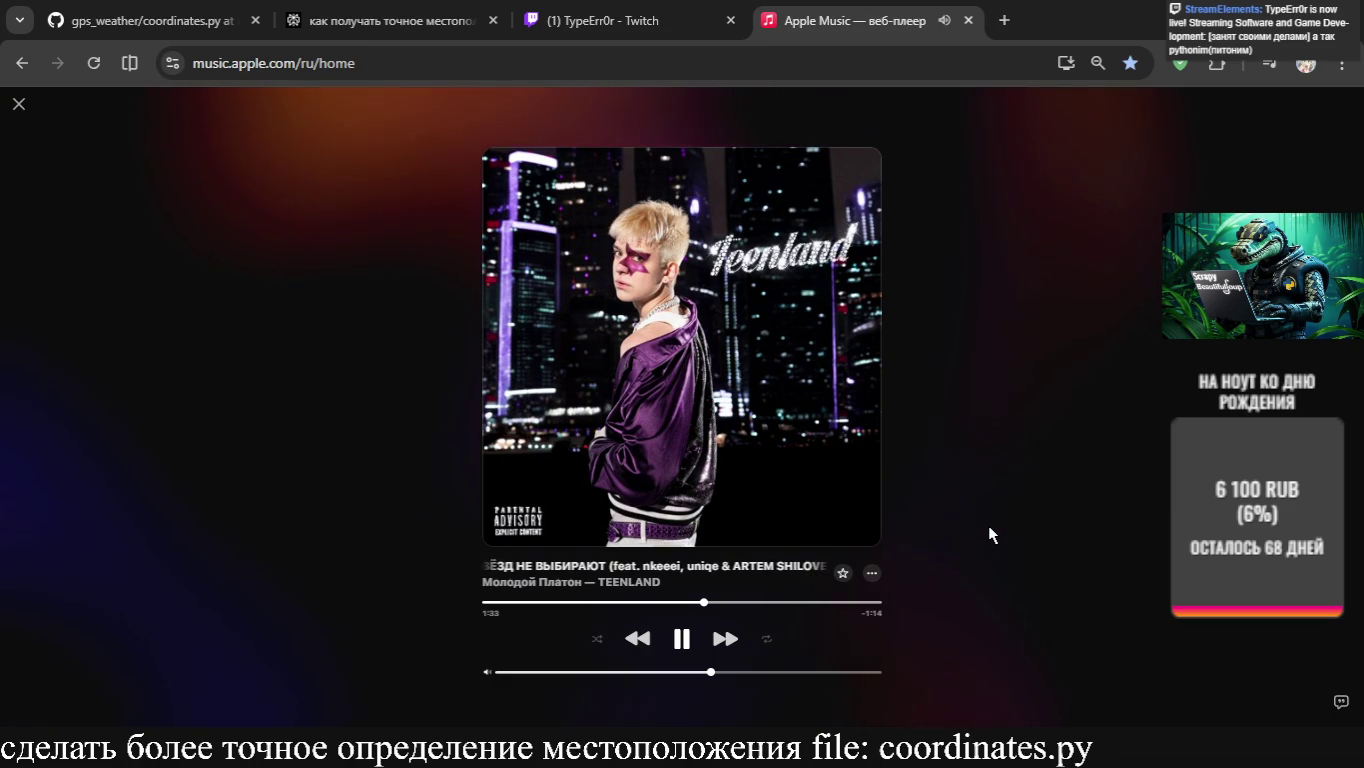
{"action": "key", "text": "Escape"}
{"action": "key", "text": "alt+Tab"}
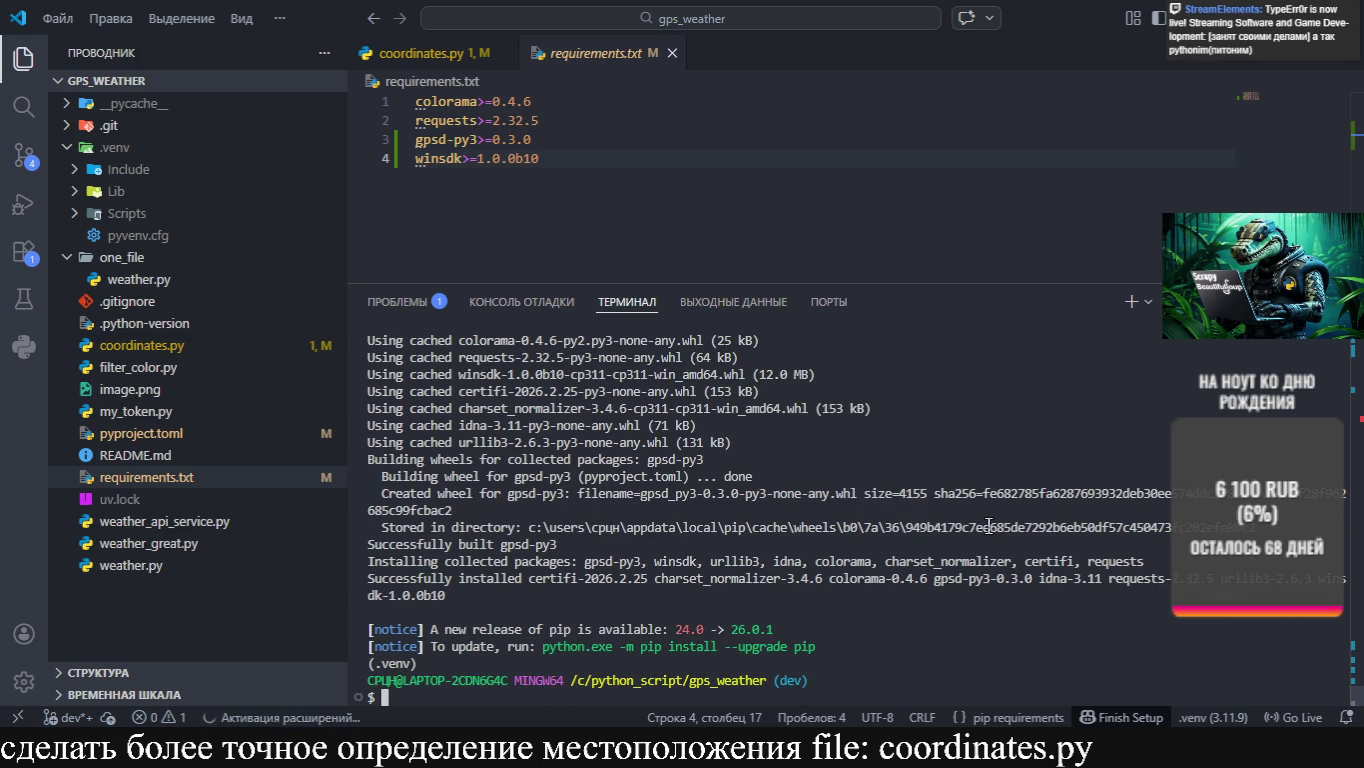
Clear the terminal and run `pip list`, confirming winsdk 1.0.0b10 and gpsd-py3 0.3.0
{"action": "type", "text": "clear"}
{"action": "key", "text": "Return"}
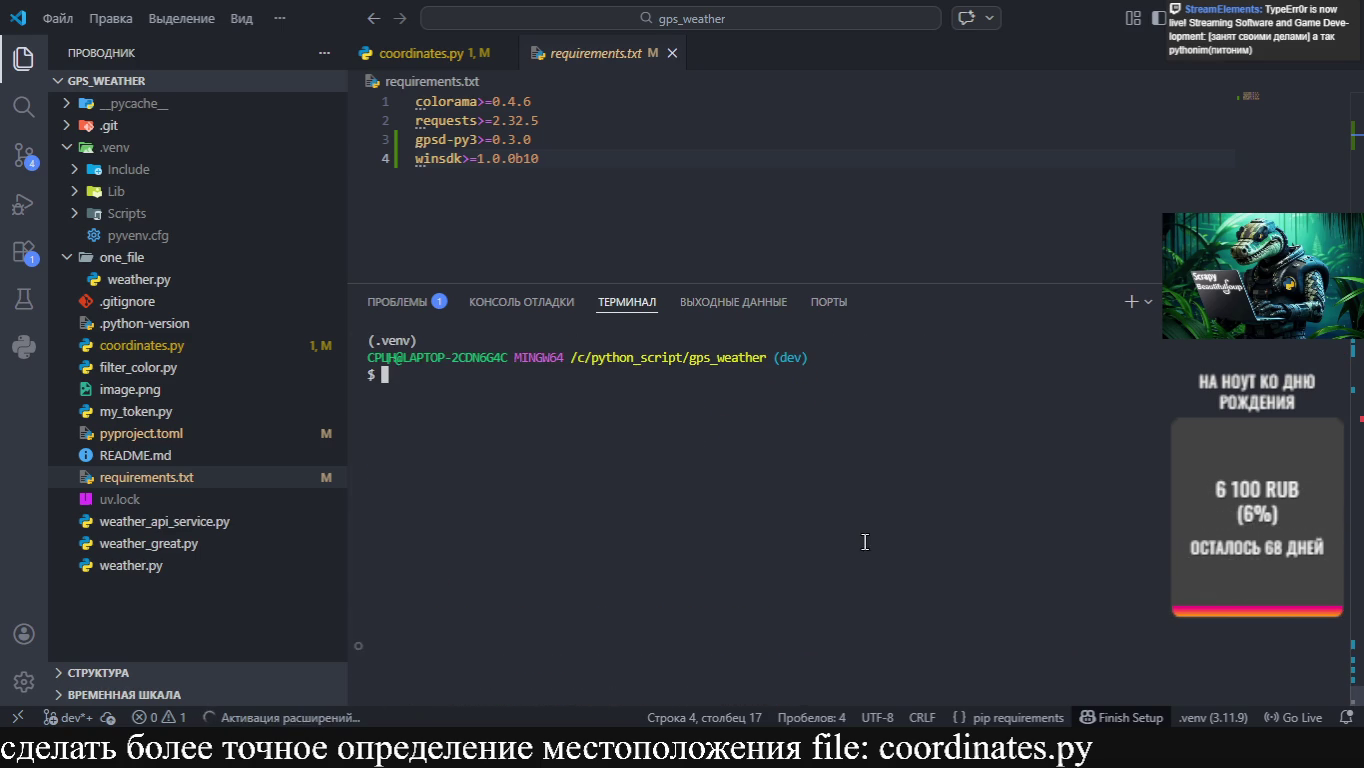
{"action": "type", "text": "pip llis"}
{"action": "key", "text": "BackSpace"}
{"action": "key", "text": "BackSpace"}
{"action": "key", "text": "BackSpace"}
{"action": "type", "text": "ist"}
{"action": "key", "text": "Return"}
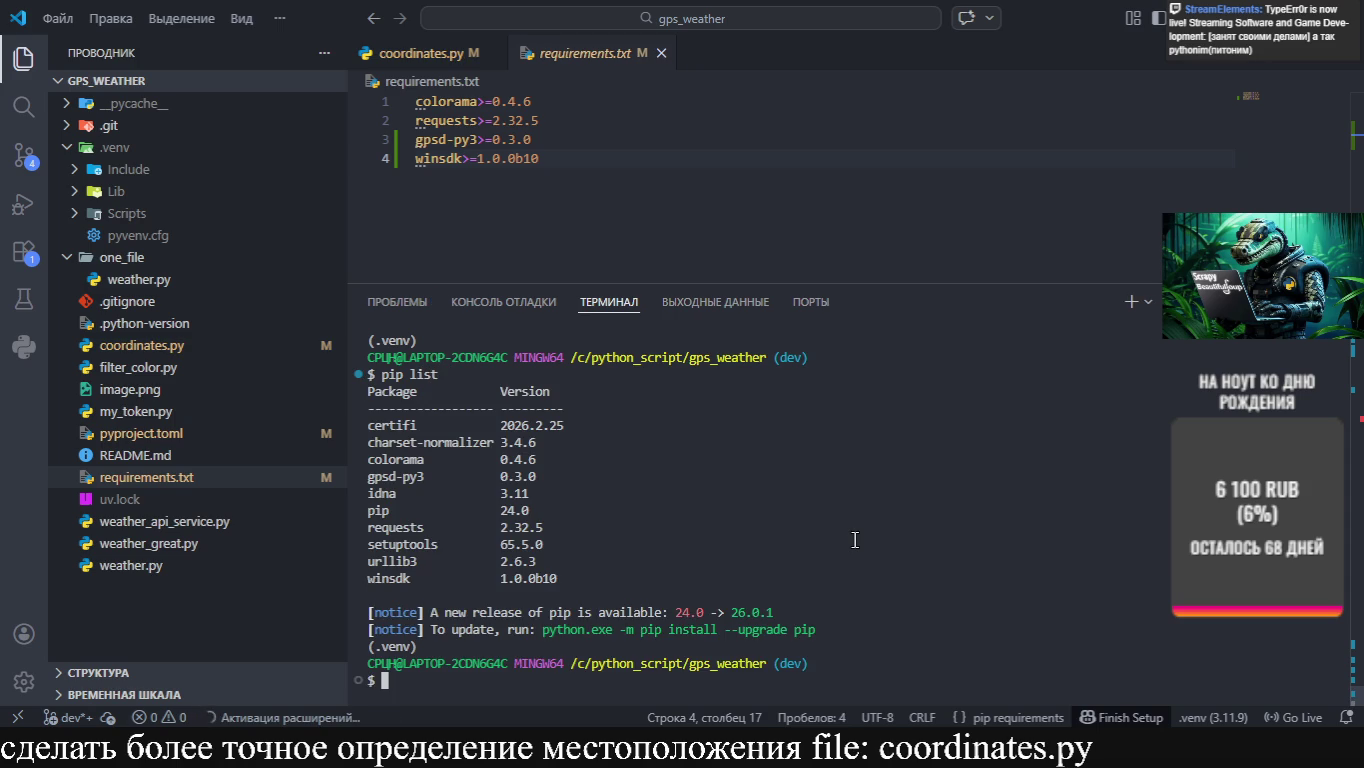
Run a bare `git add` in the terminal, then recall it to add a path
{"action": "left_click", "coordinate": [534, 242]}
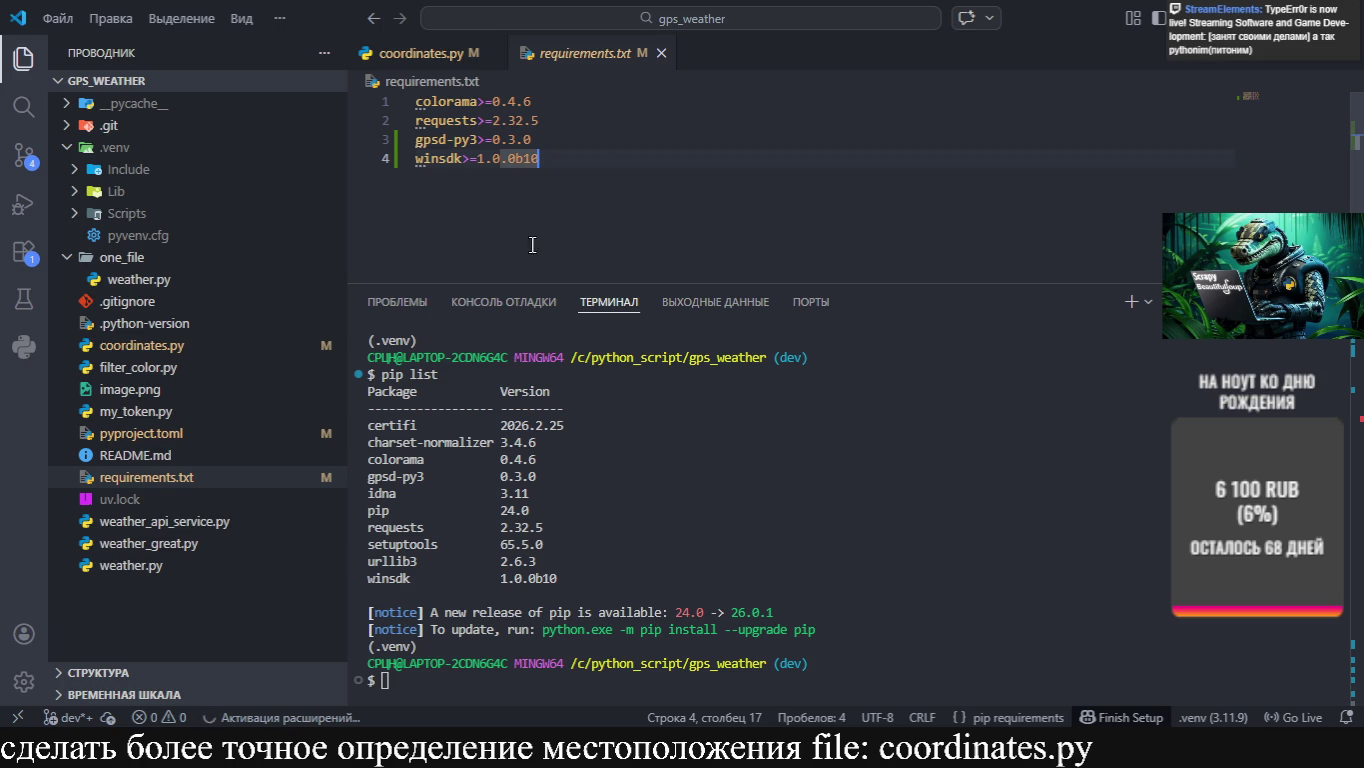
{"action": "left_click", "coordinate": [682, 384]}
{"action": "type", "text": "git add"}
{"action": "key", "text": "Return"}
{"action": "key", "text": "Up"}
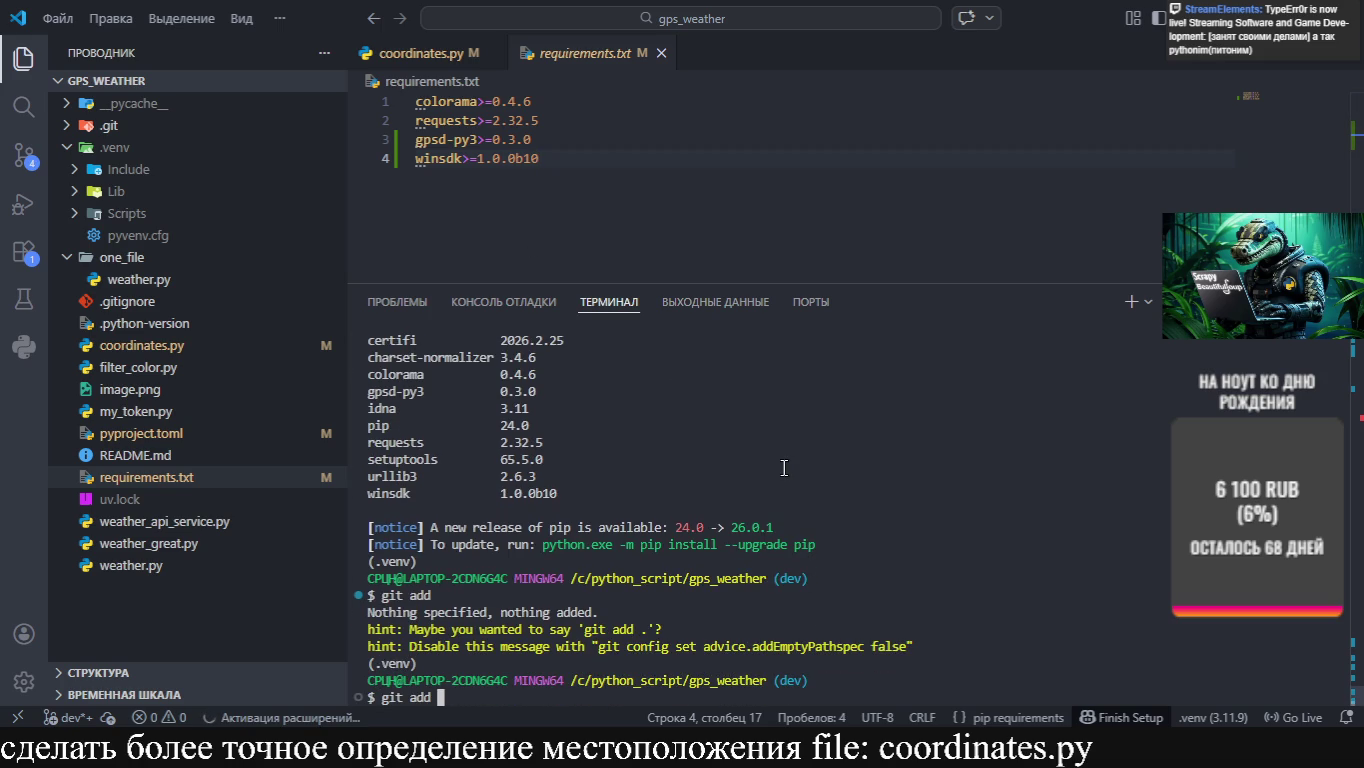
Stage requirements.txt and start a git commit
{"action": "type", "text": "requirements.txt"}
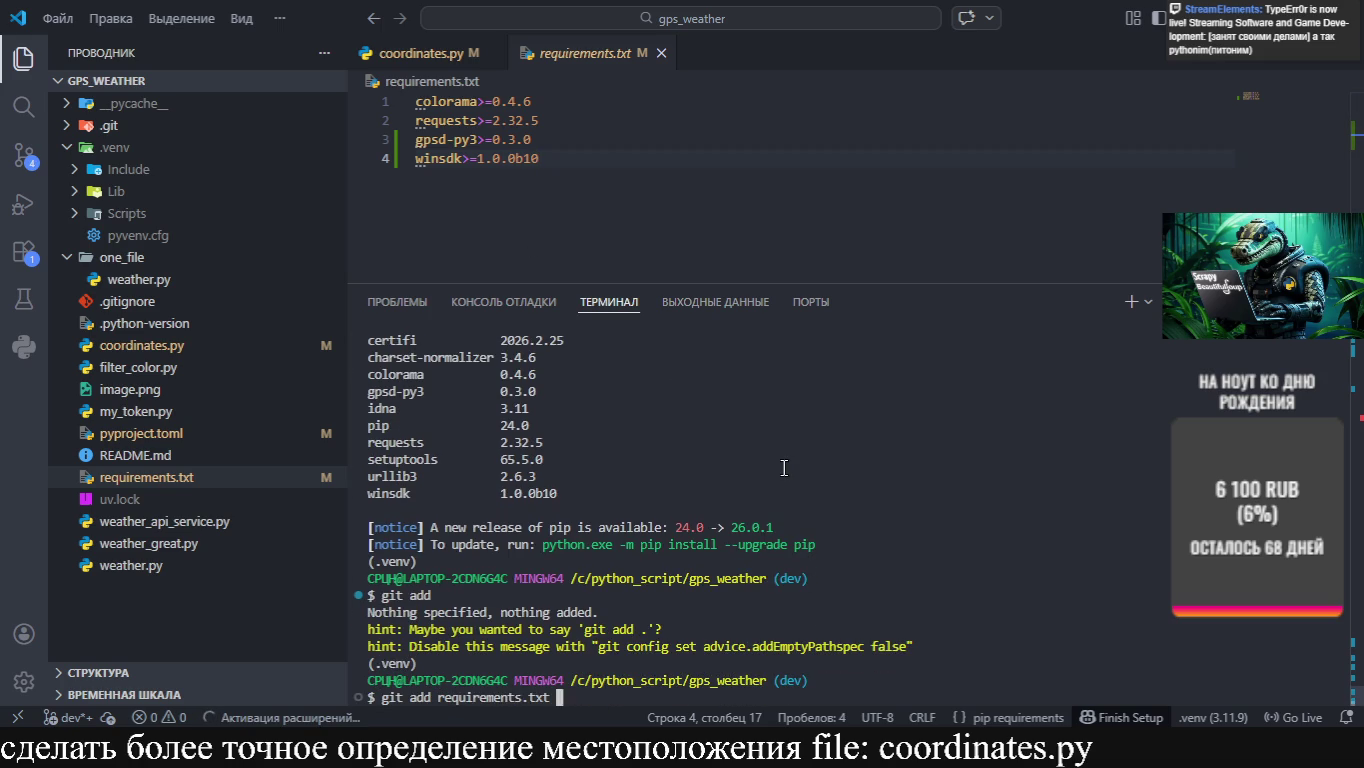
{"action": "key", "text": "Return"}
{"action": "type", "text": "git "}
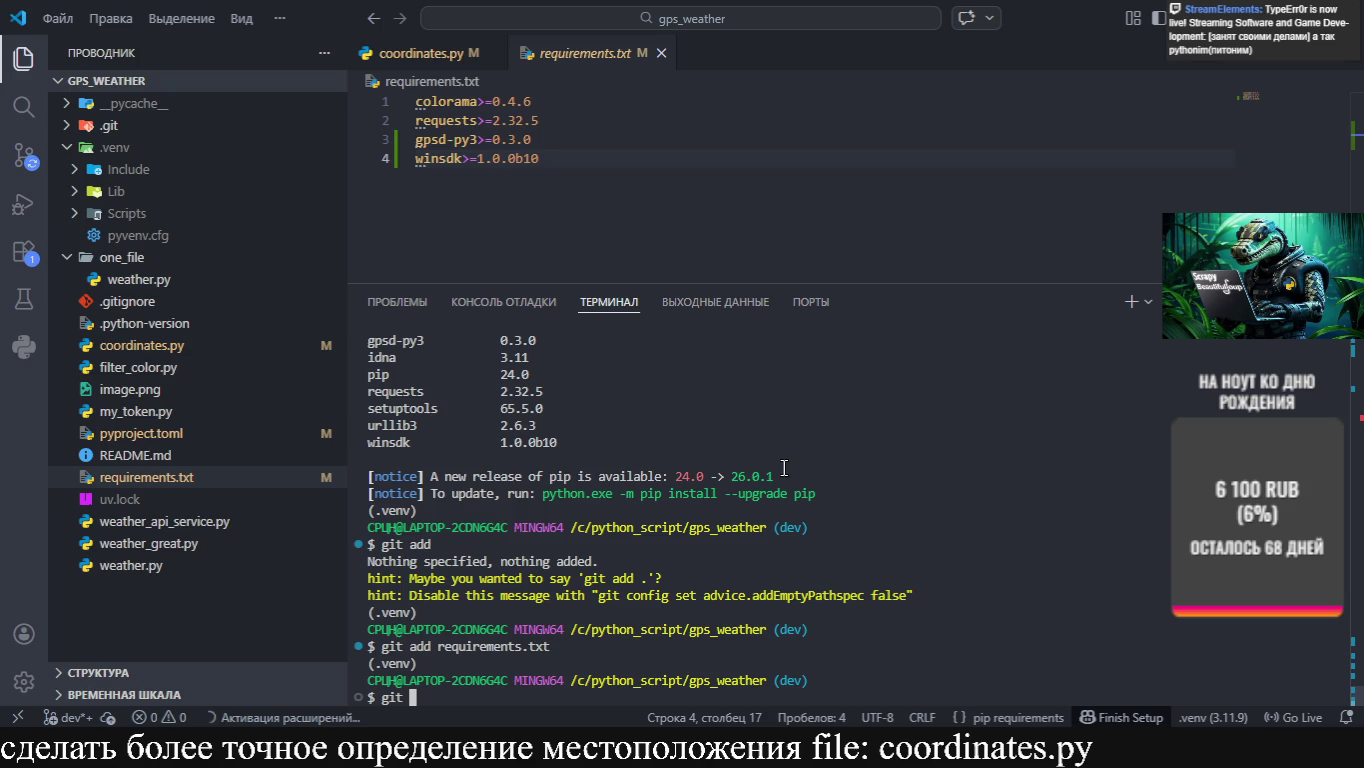
{"action": "type", "text": "commit"}
{"action": "key", "text": "Return"}
Write the commit message 'added new requirements gpsd-py3 and windsk' and save it with :wq
{"action": "type", "text": "i"}
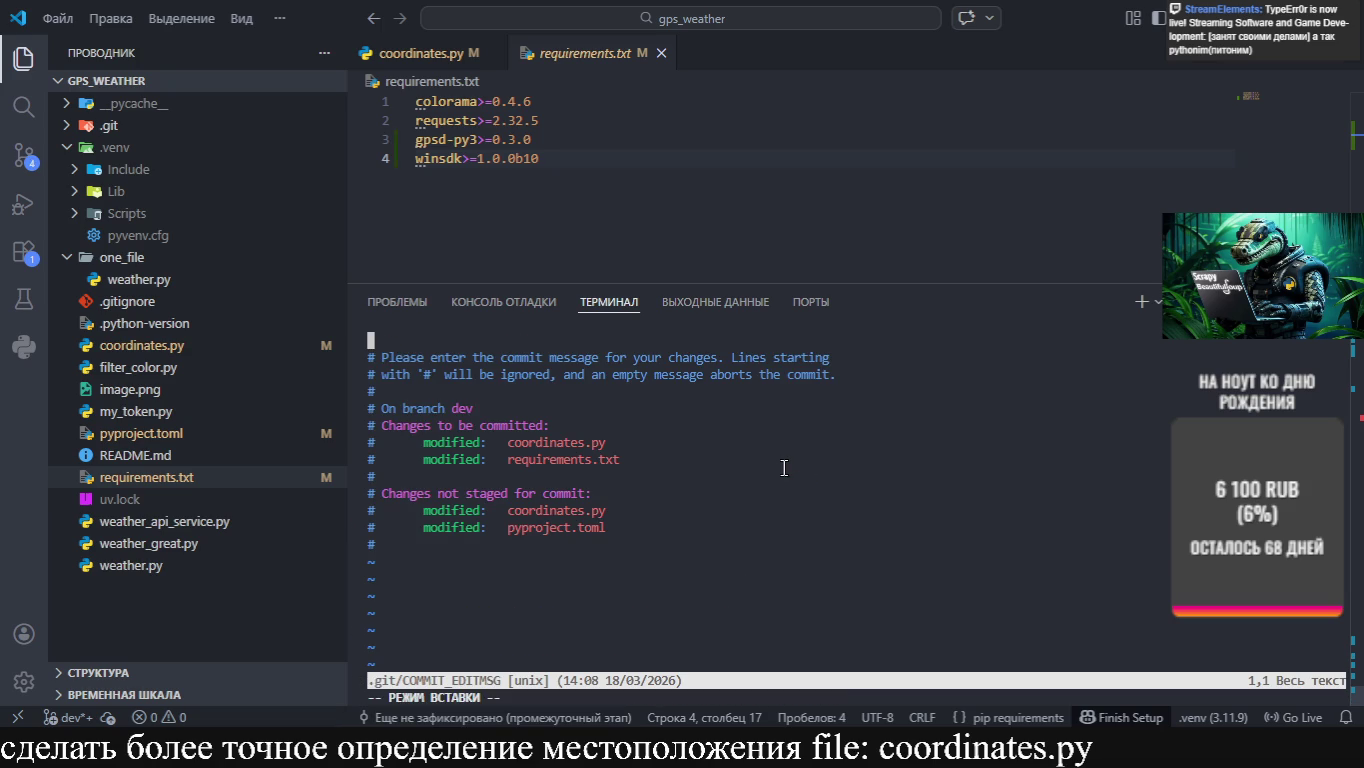
{"action": "type", "text": "added "}
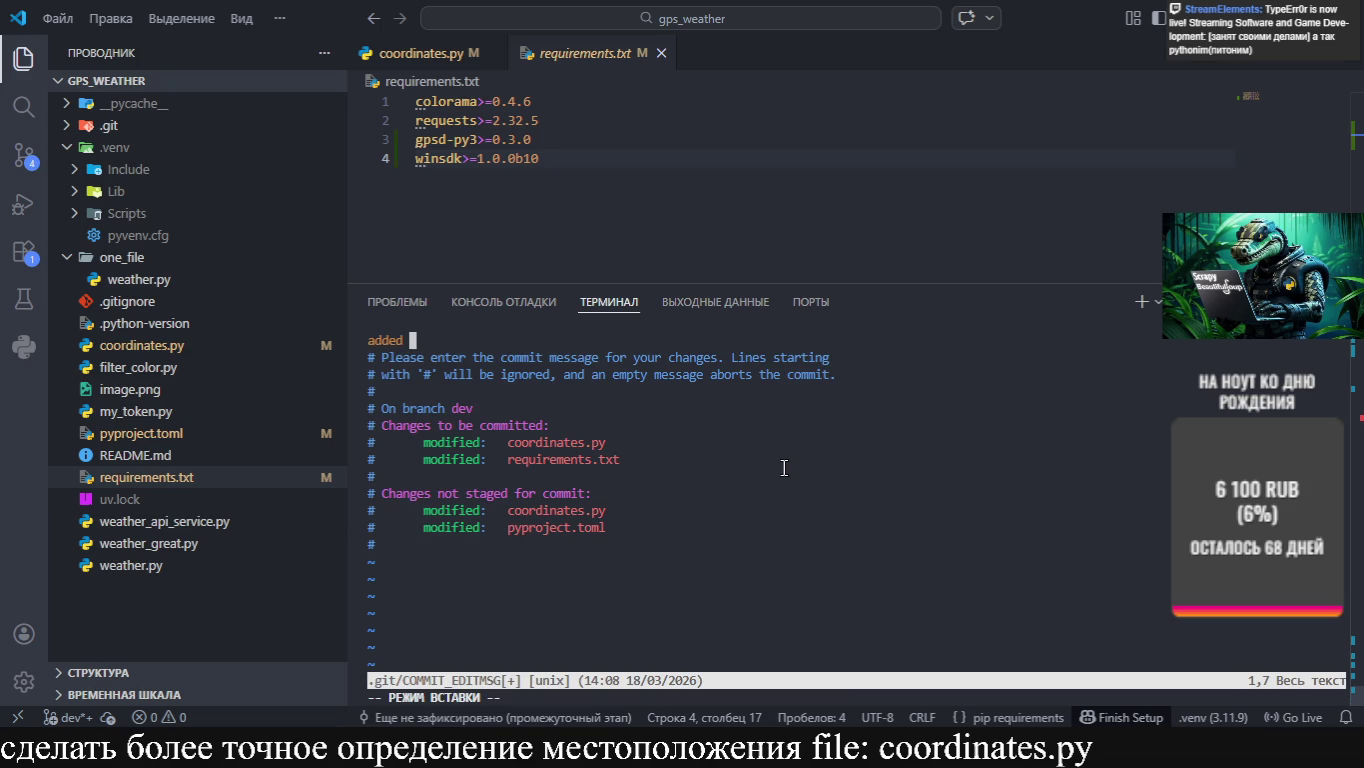
{"action": "type", "text": "new "}
{"action": "type", "text": "requ"}
{"action": "key", "text": "BackSpace"}
{"action": "type", "text": "ur"}
{"action": "key", "text": "BackSpace"}
{"action": "type", "text": "iremeny"}
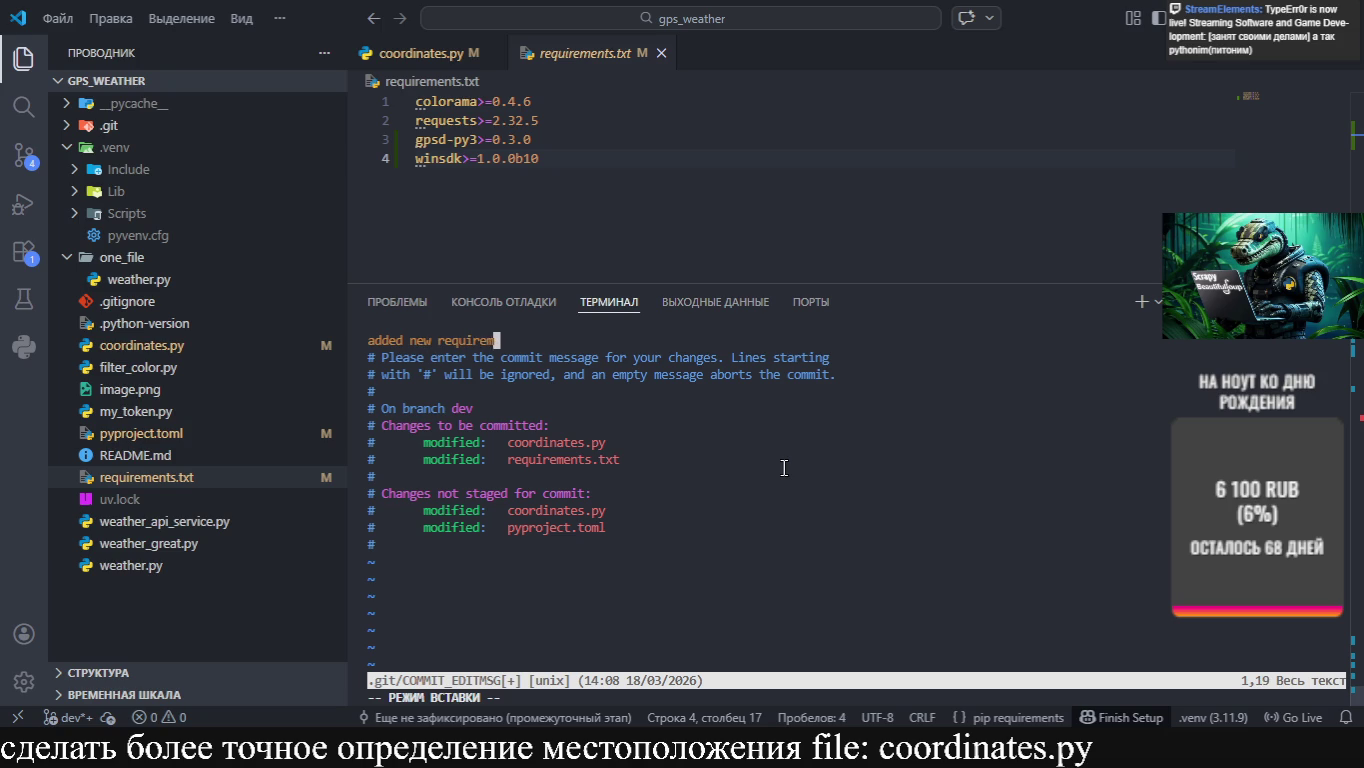
{"action": "key", "text": "BackSpace"}
{"action": "type", "text": "ts"}
{"action": "type", "text": " gpsd-py3 and "}
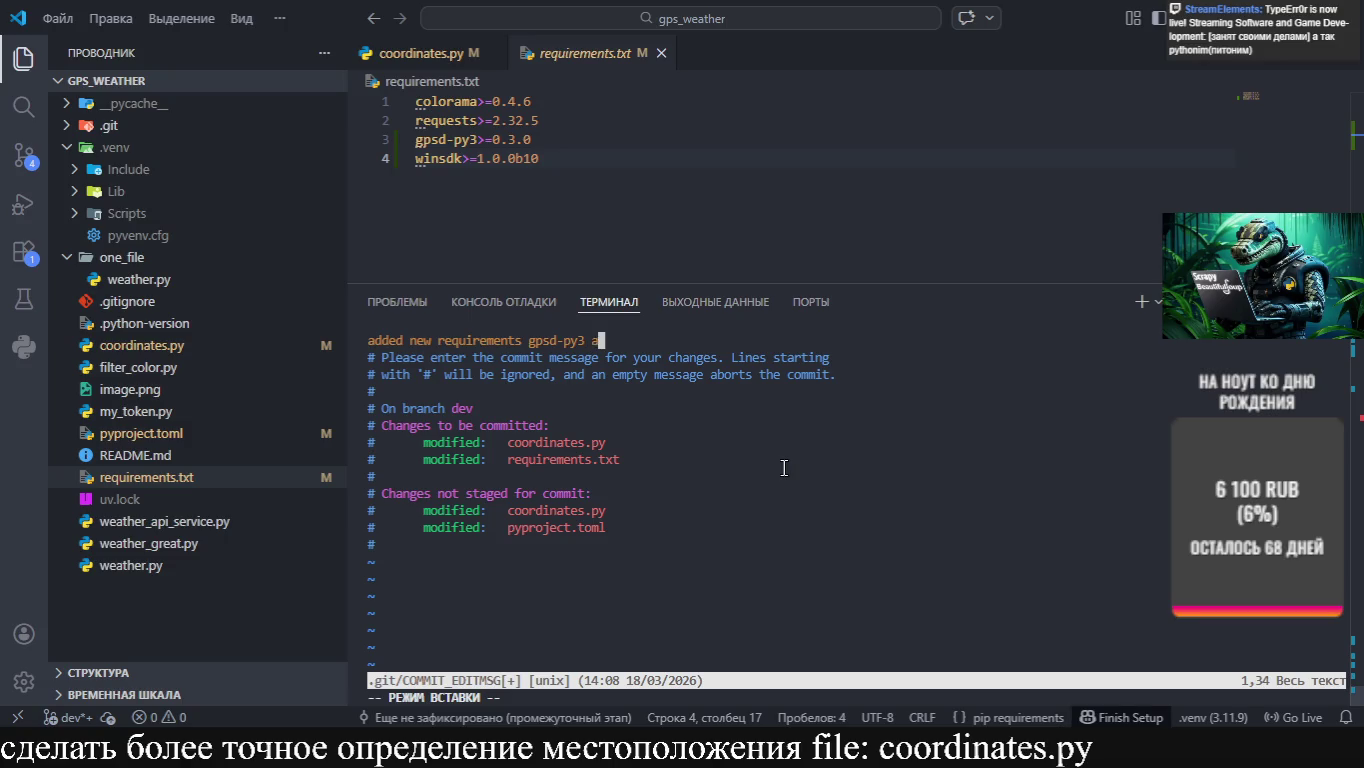
{"action": "type", "text": "windsk"}
{"action": "key", "text": "Return"}
{"action": "key", "text": "Escape"}
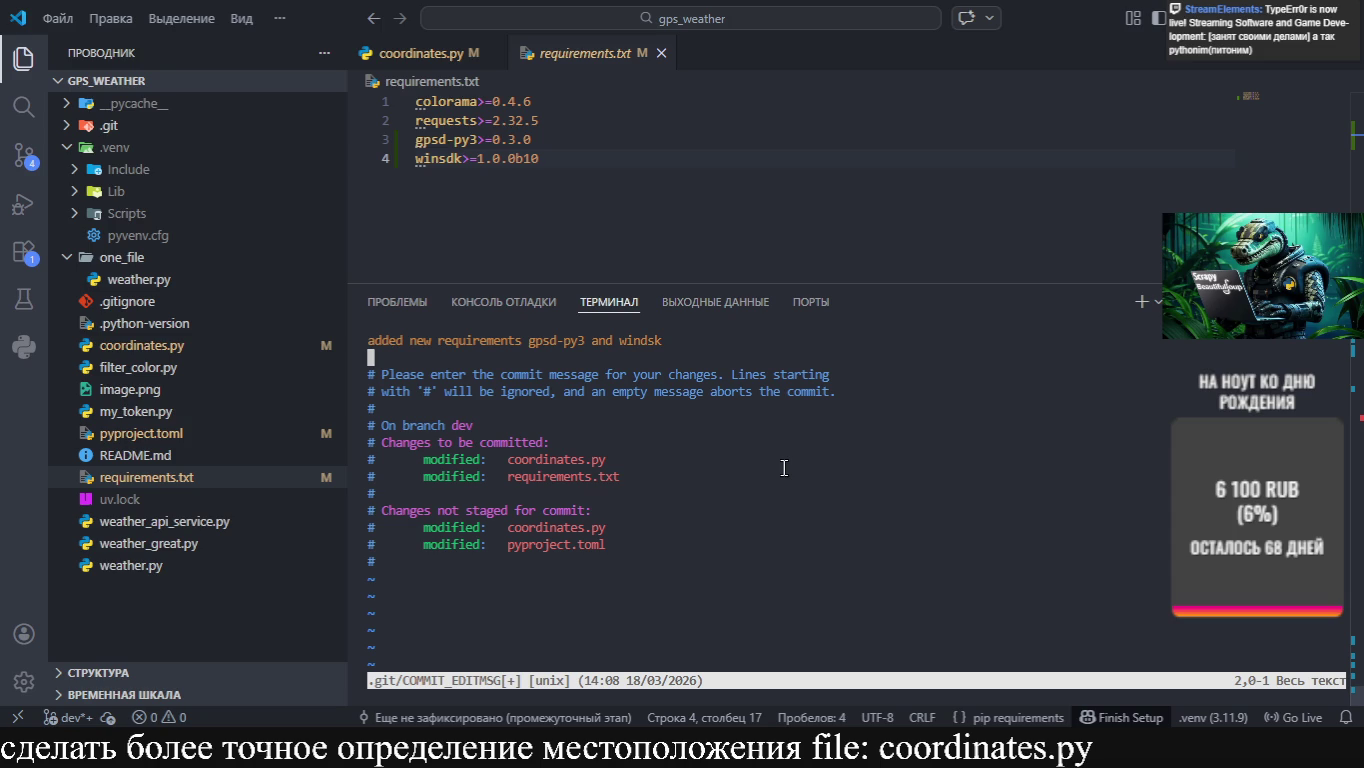
{"action": "type", "text": ":wq"}
{"action": "key", "text": "Return"}
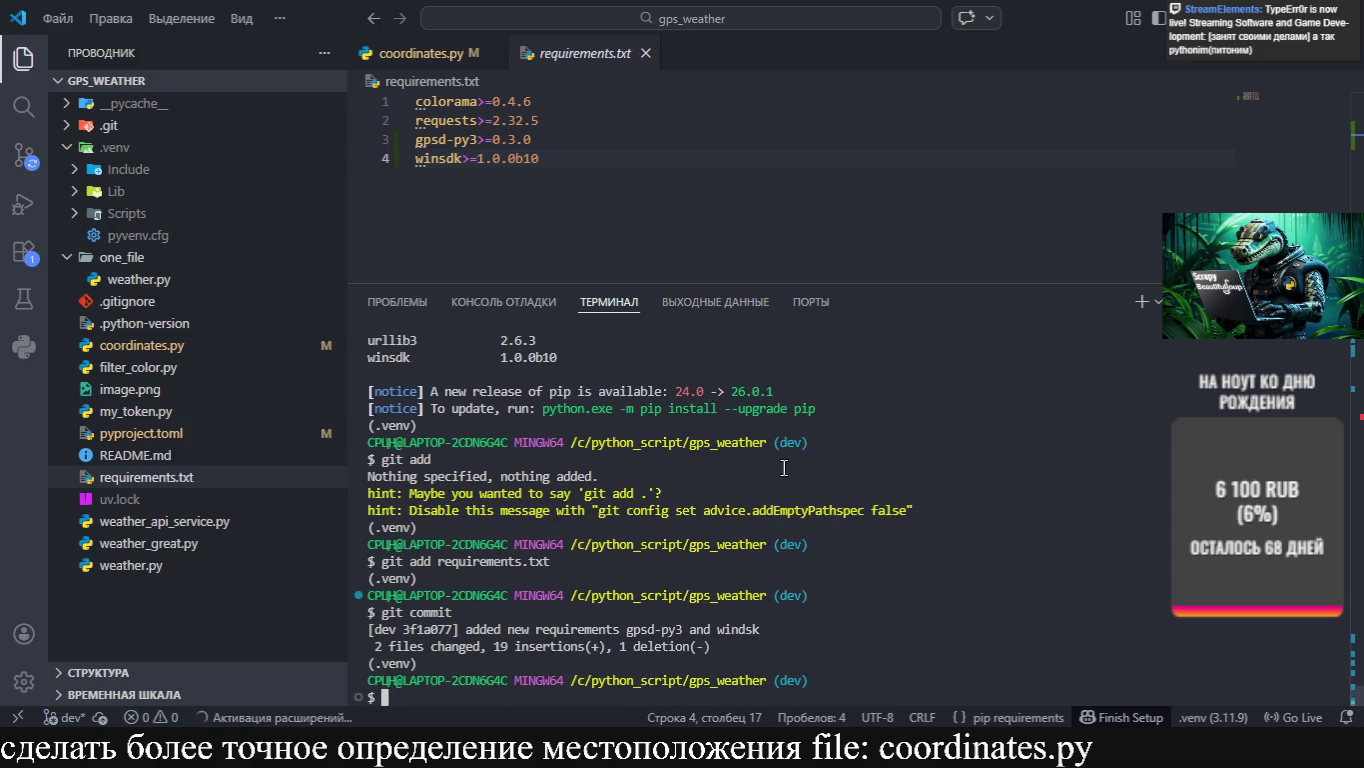
Run git push origin dev with the SSH passphrase, then switch to the browser
{"action": "type", "text": "git py"}
{"action": "key", "text": "BackSpace"}
{"action": "type", "text": "ush "}
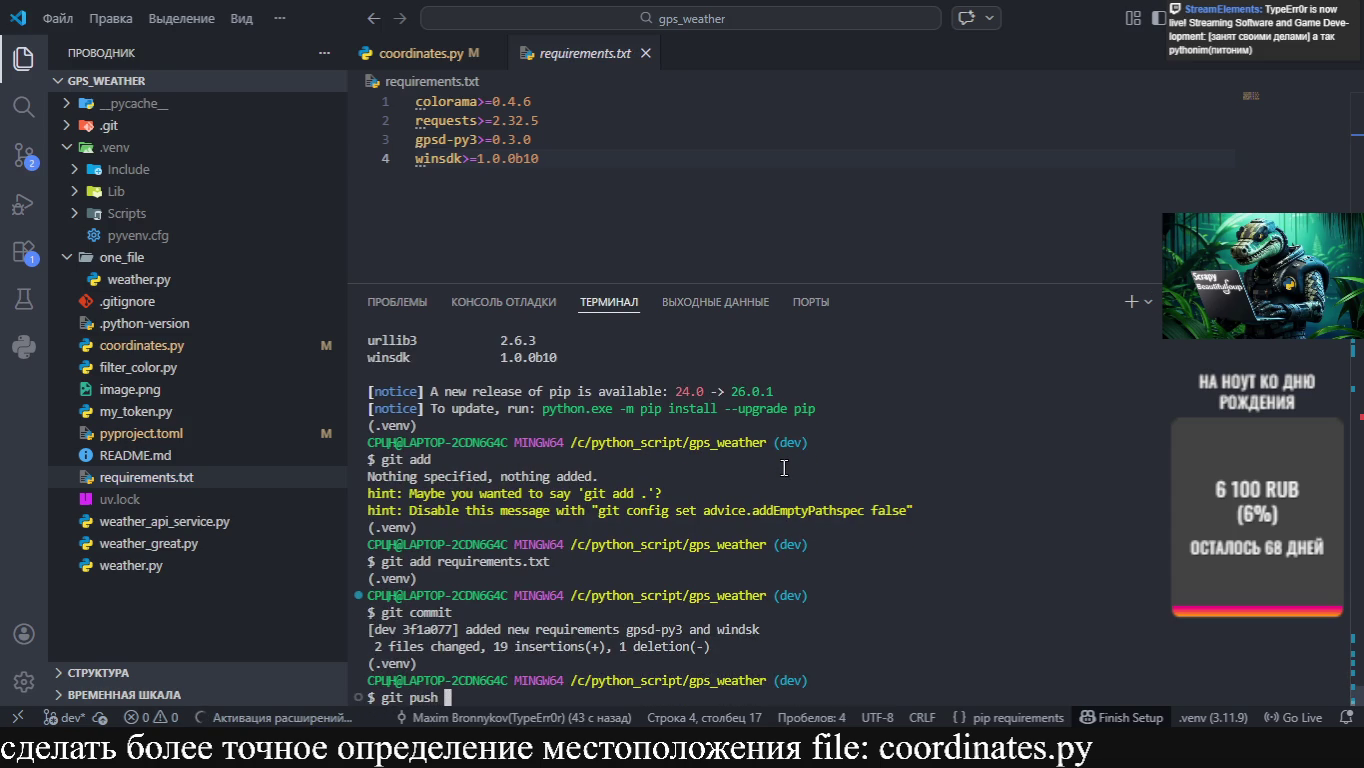
{"action": "type", "text": "origin"}
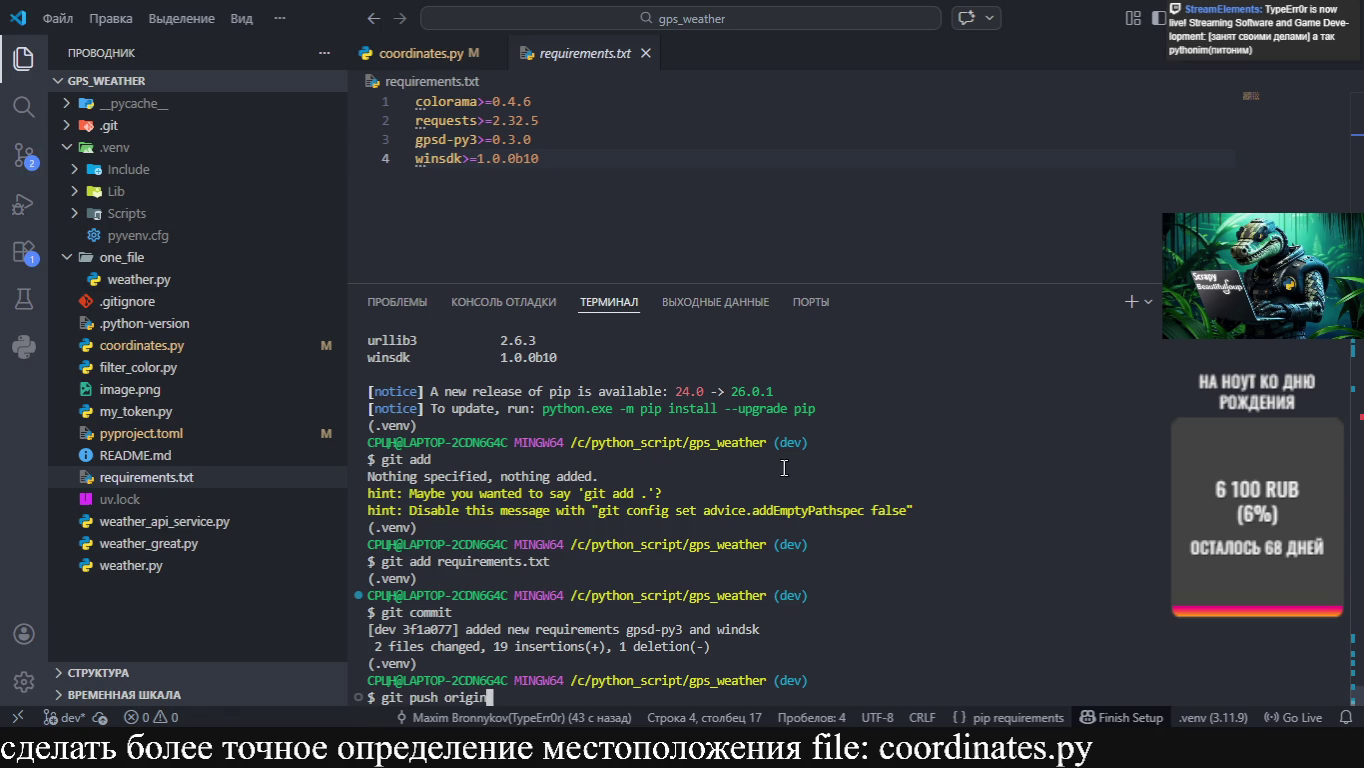
{"action": "type", "text": " dev"}
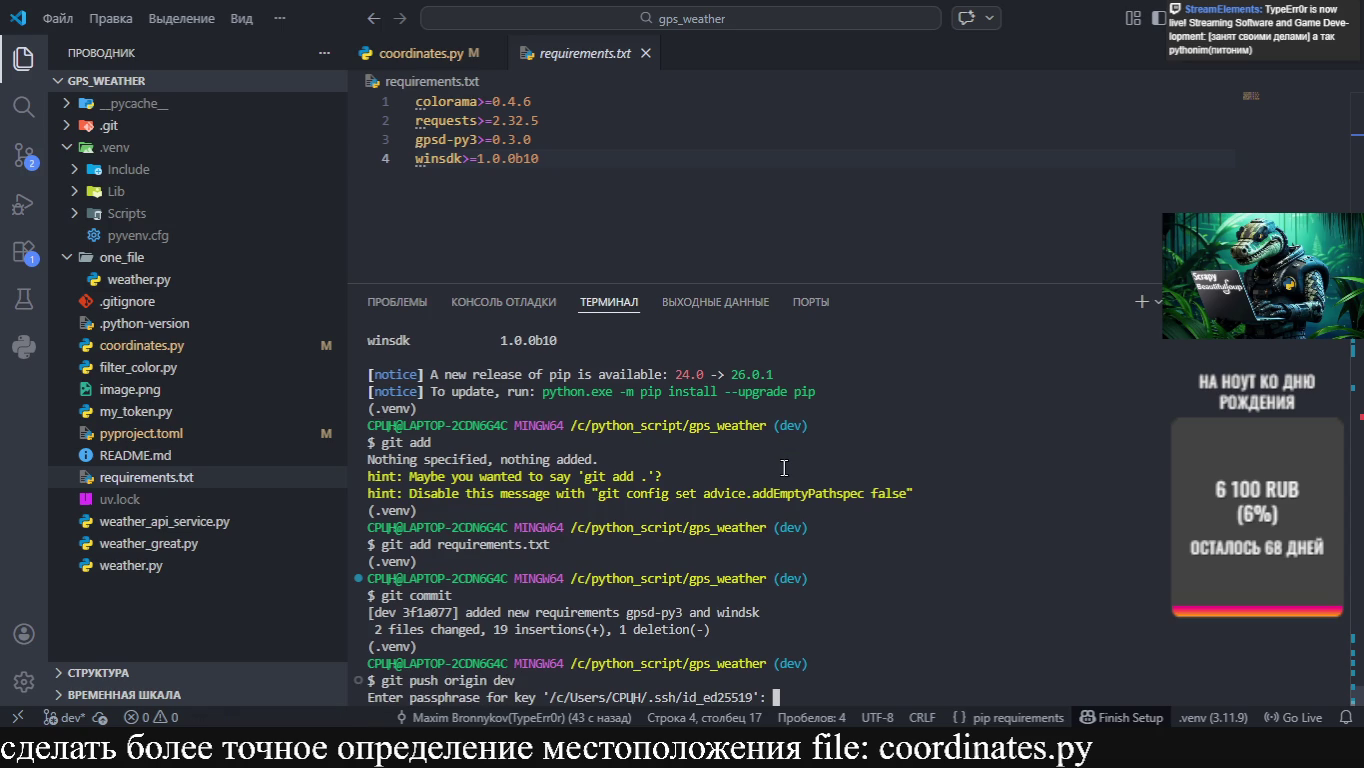
{"action": "key", "text": "Return"}
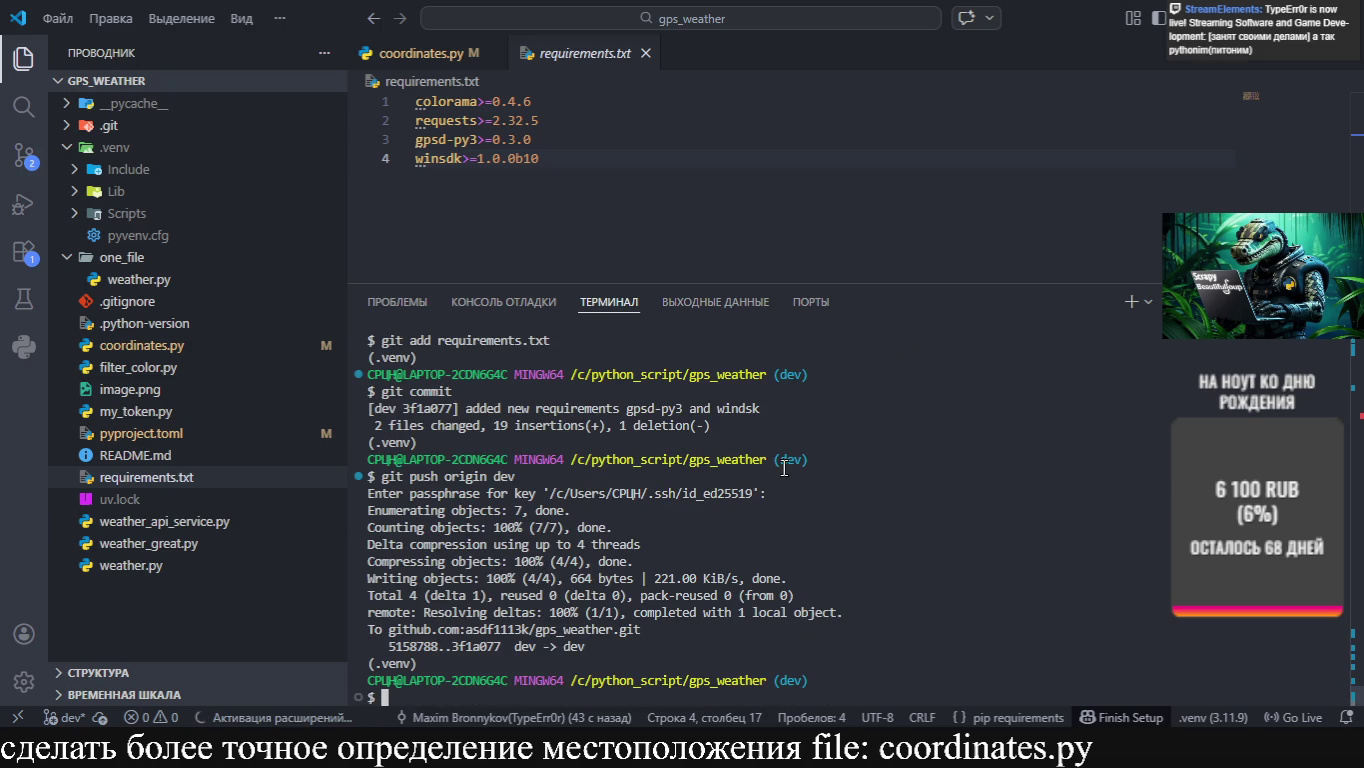
{"action": "key", "text": "alt+Tab"}
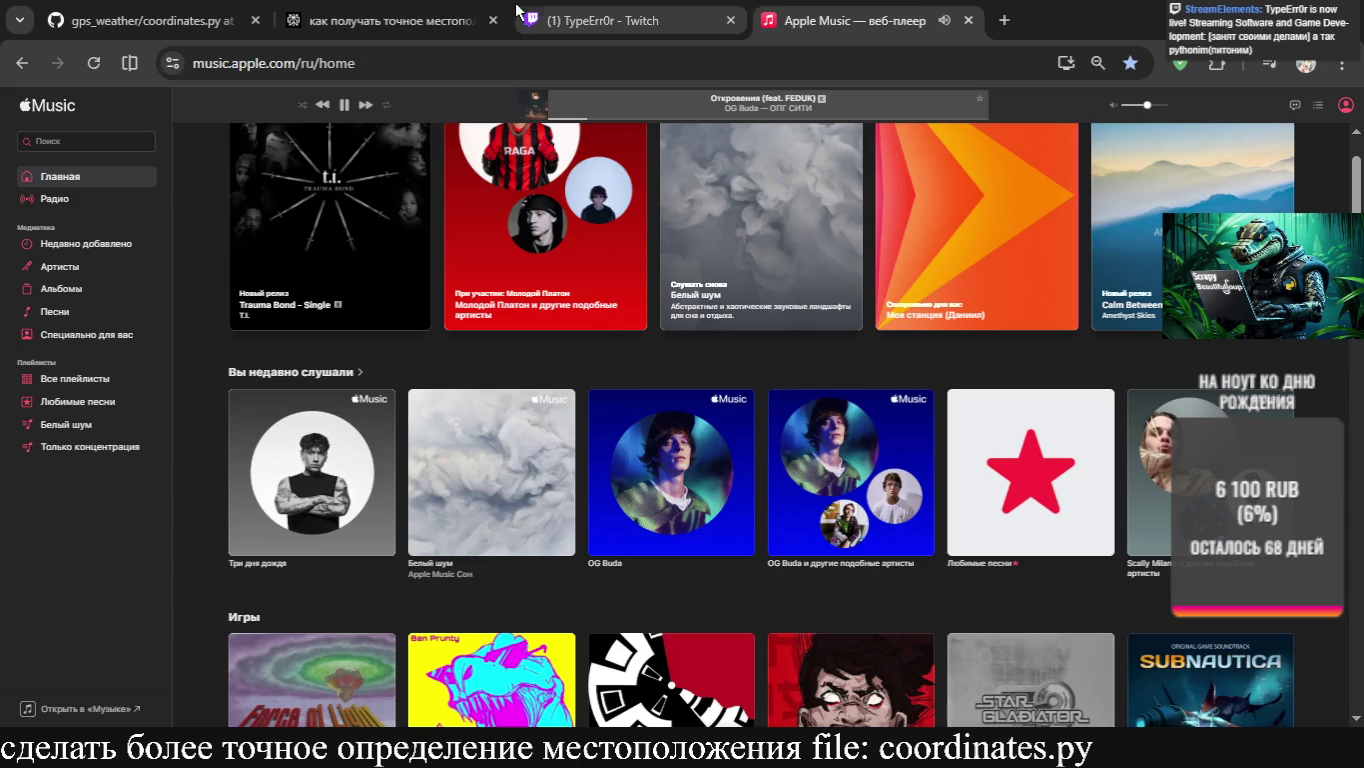
Go from the GitHub coordinates.py page to the gps_weather repository home and open its branch list
{"action": "left_click", "coordinate": [220, 20]}
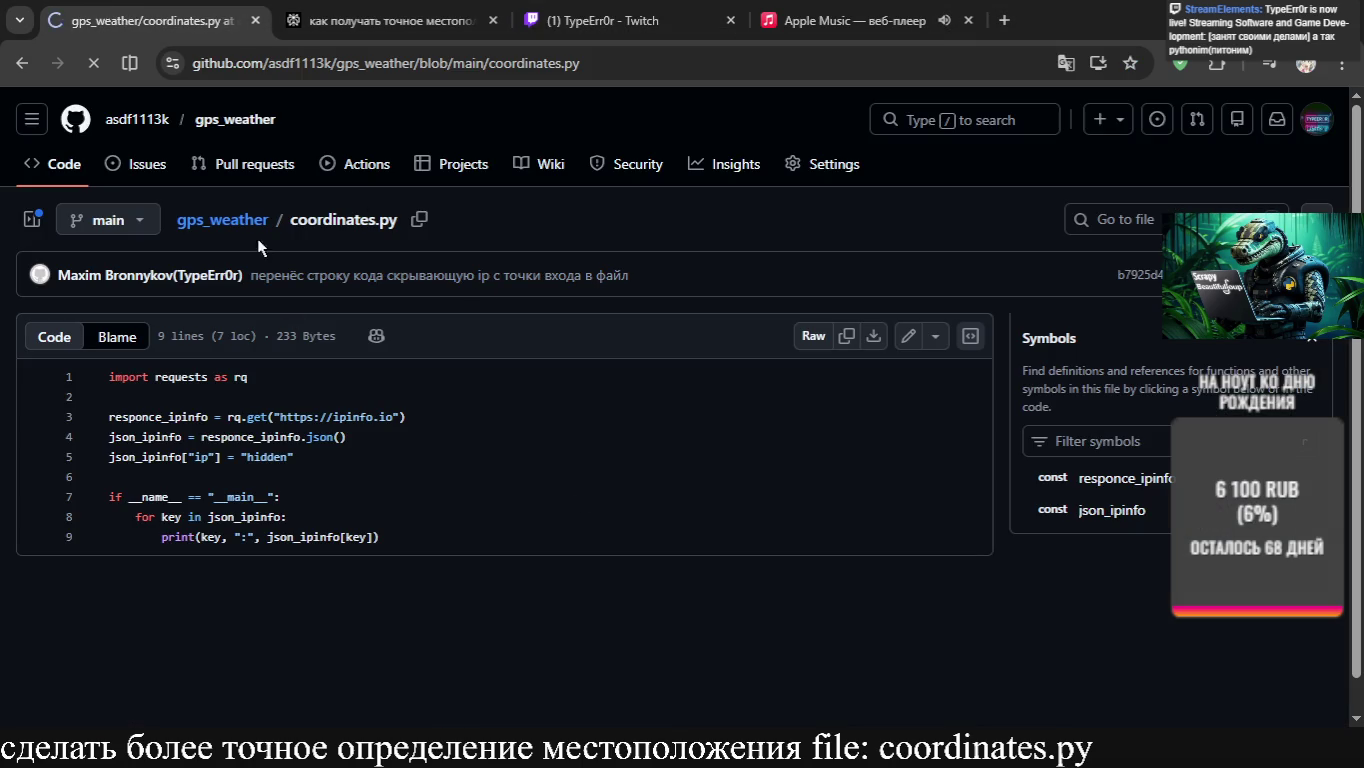
{"action": "key", "text": "alt+Tab"}
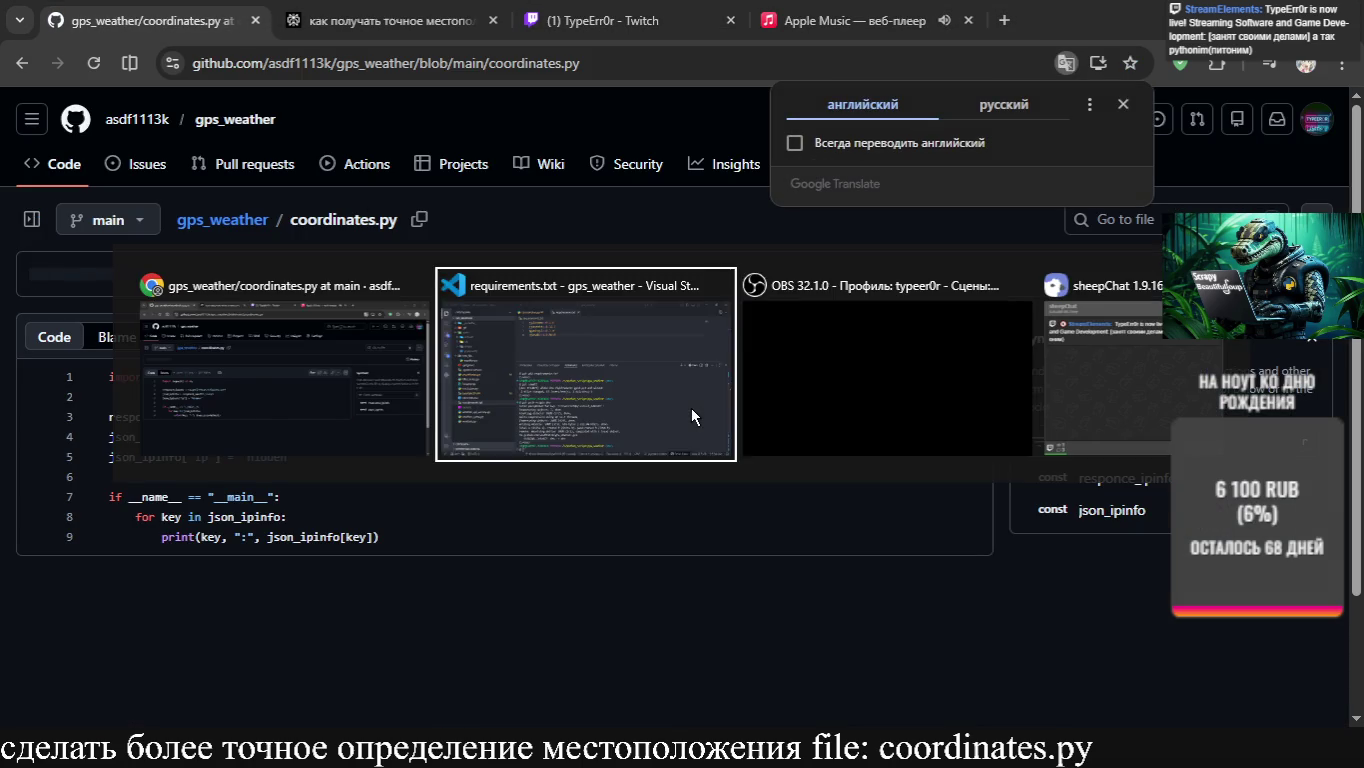
{"action": "key", "text": "Escape"}
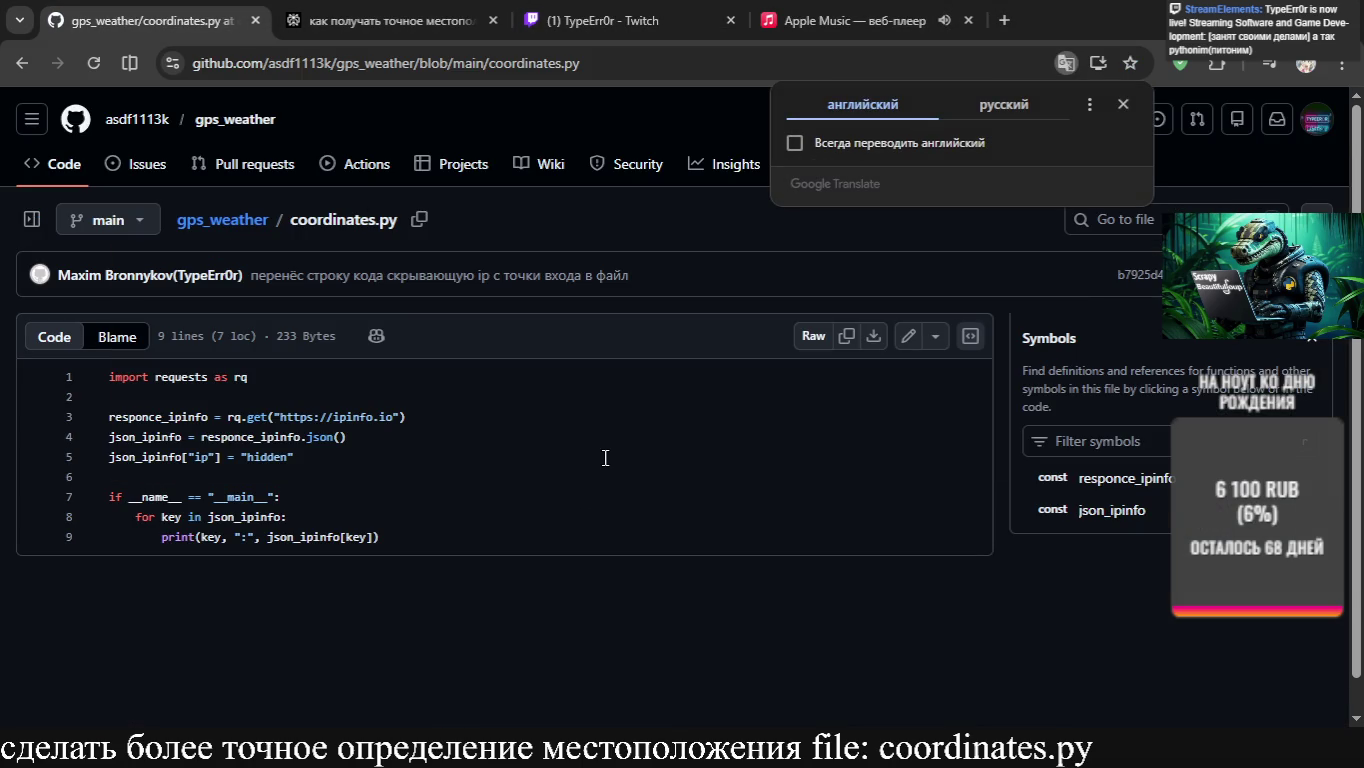
{"action": "left_click", "coordinate": [219, 226]}
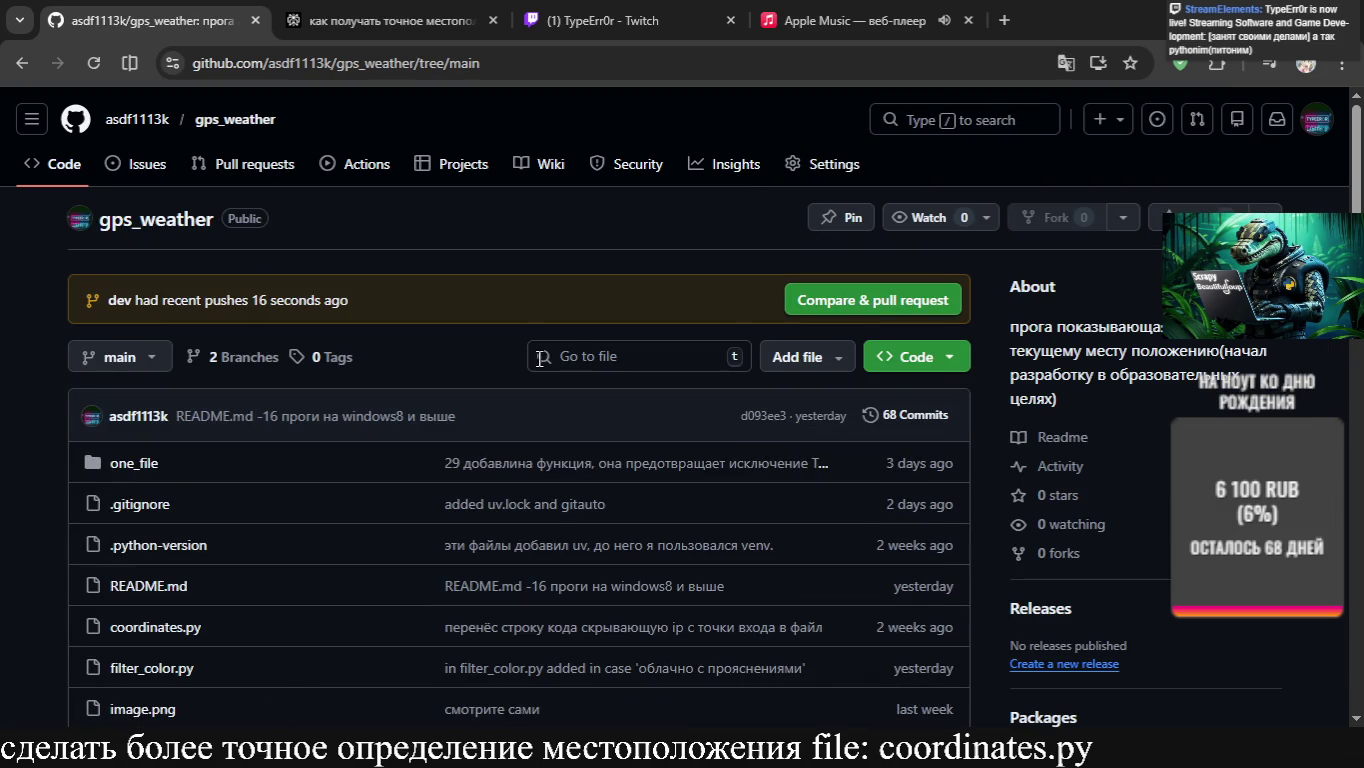
{"action": "scroll", "coordinate": [540, 358], "scroll_direction": "down", "scroll_amount": 3}
{"action": "scroll", "coordinate": [539, 358], "scroll_direction": "down", "scroll_amount": 4}
{"action": "scroll", "coordinate": [540, 358], "scroll_direction": "up", "scroll_amount": 6}
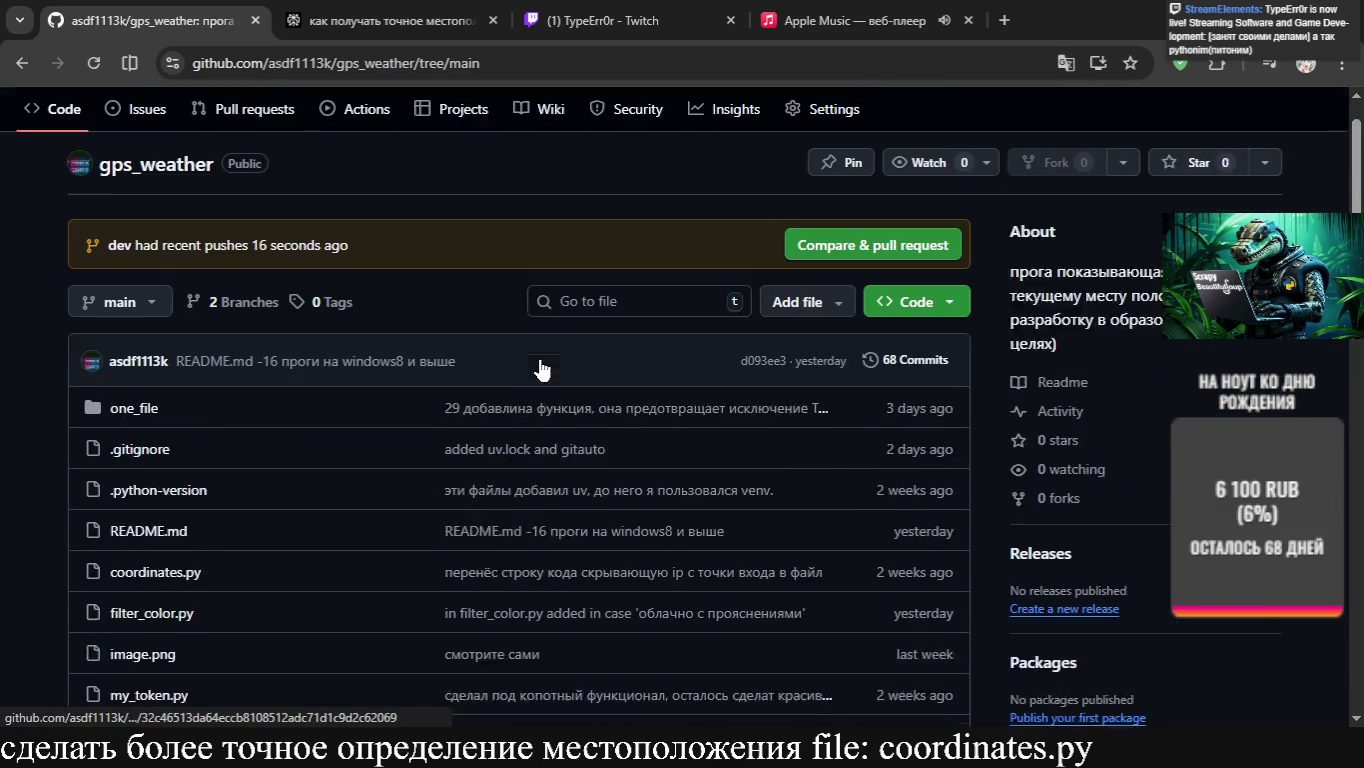
{"action": "left_click", "coordinate": [148, 365]}
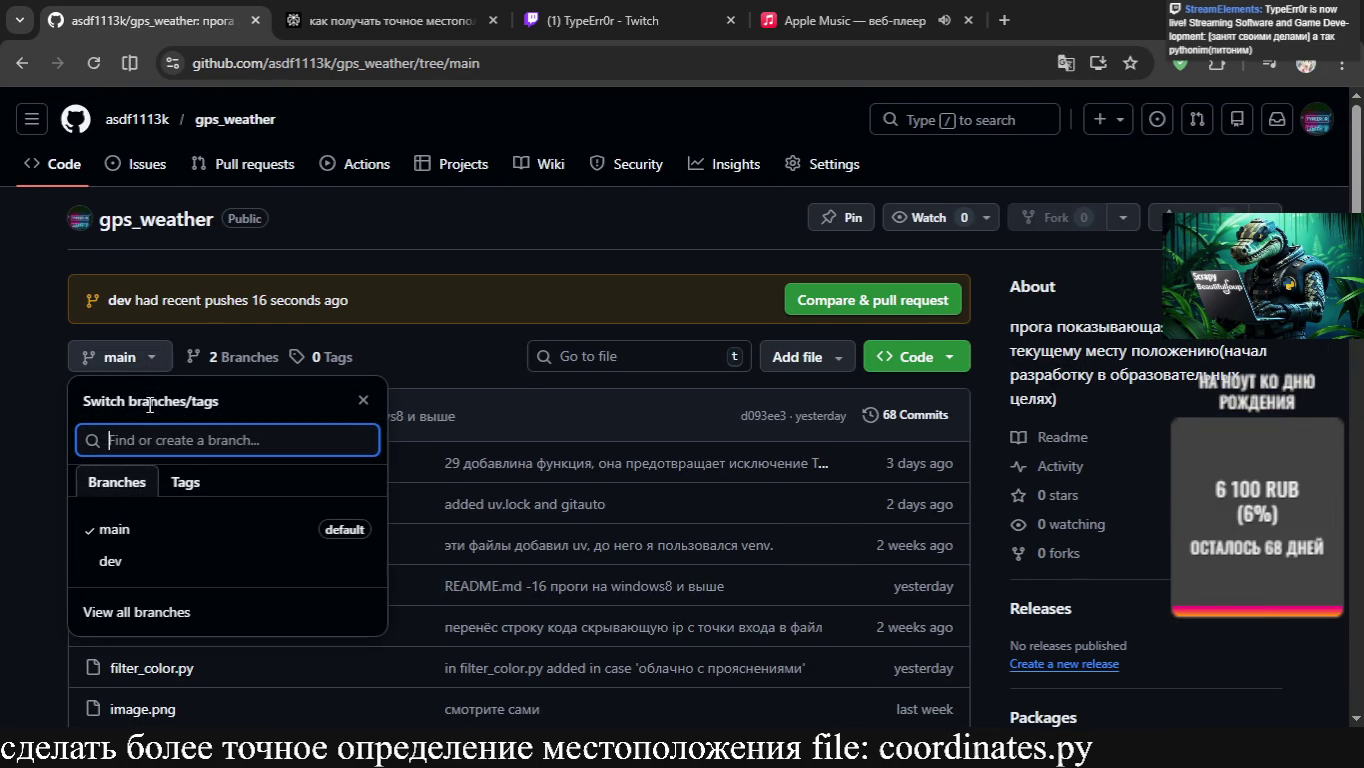
Switch the repository to dev and open its commit history to find the new commit
{"action": "left_click", "coordinate": [115, 560]}
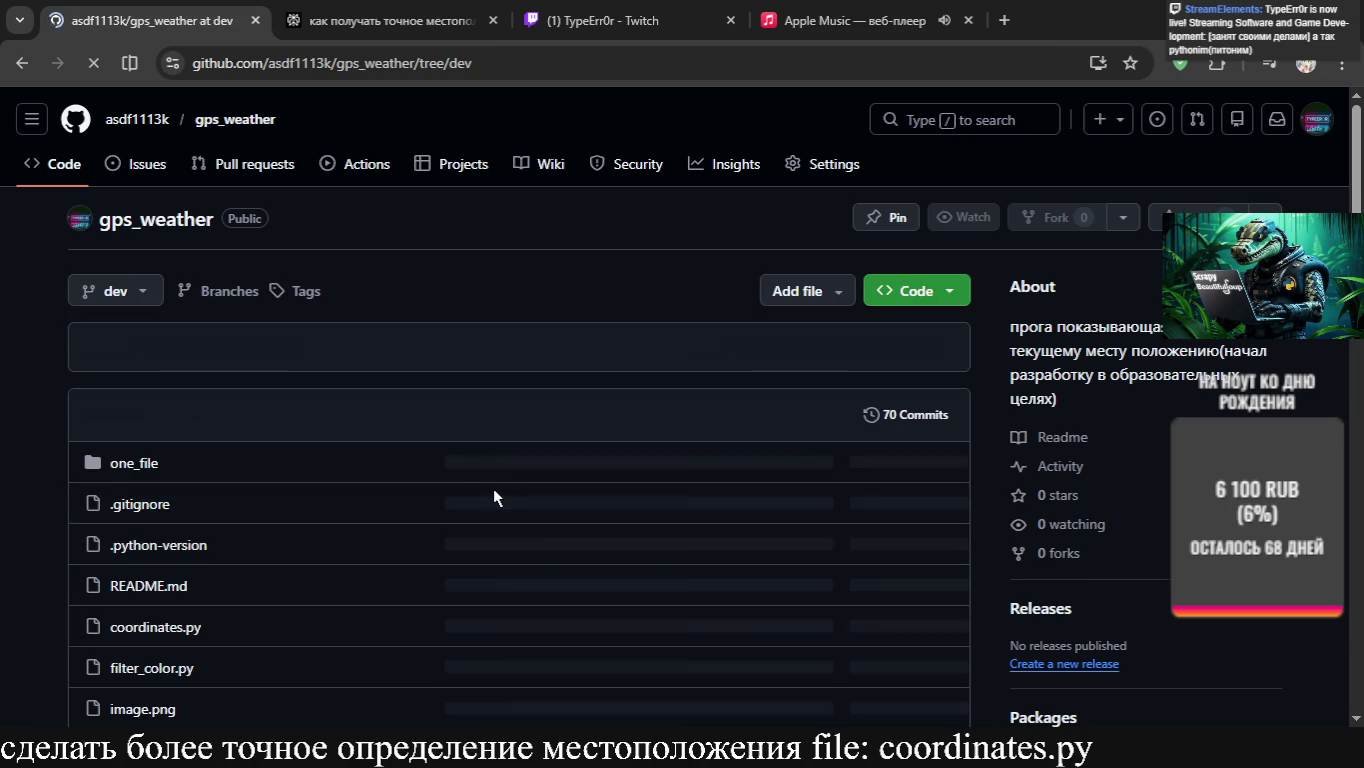
{"action": "scroll", "coordinate": [493, 488], "scroll_direction": "down", "scroll_amount": 2}
{"action": "scroll", "coordinate": [494, 488], "scroll_direction": "down", "scroll_amount": 2}
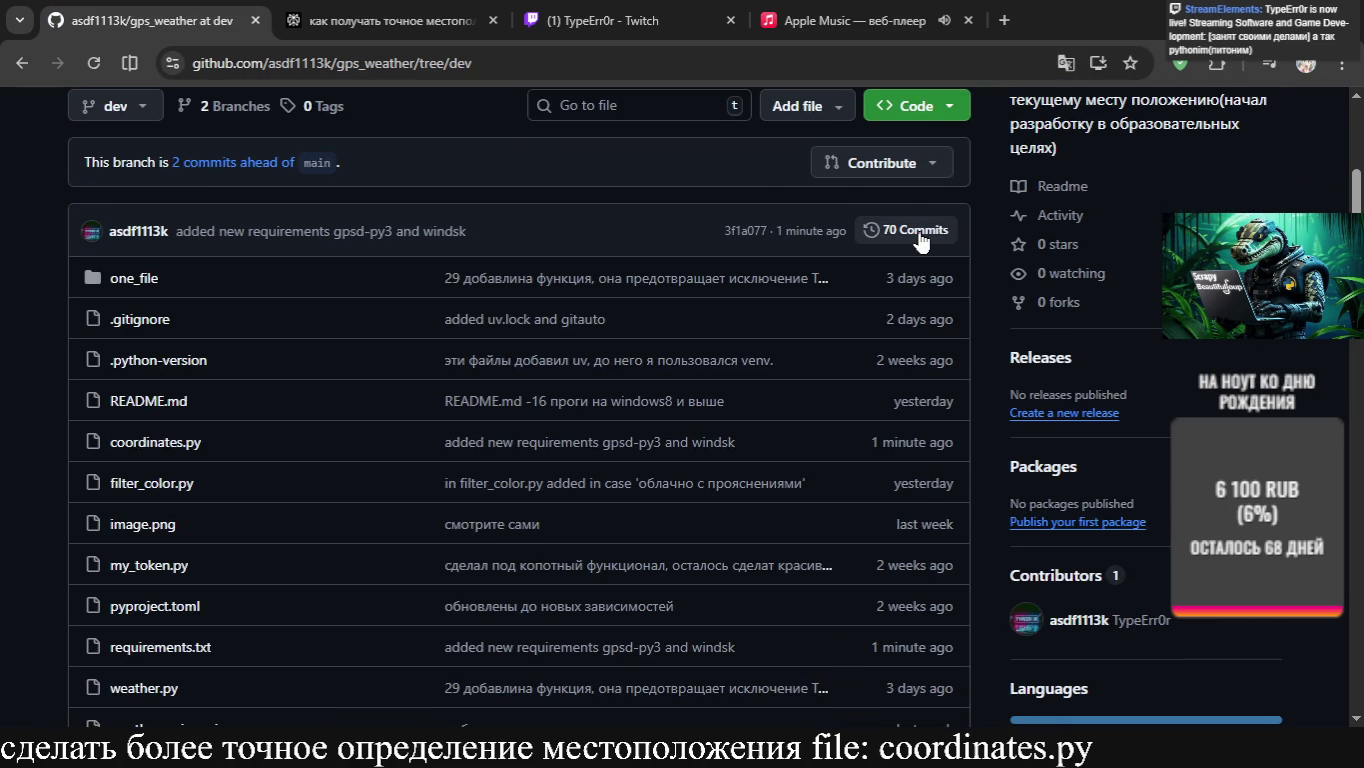
{"action": "left_click", "coordinate": [918, 235]}
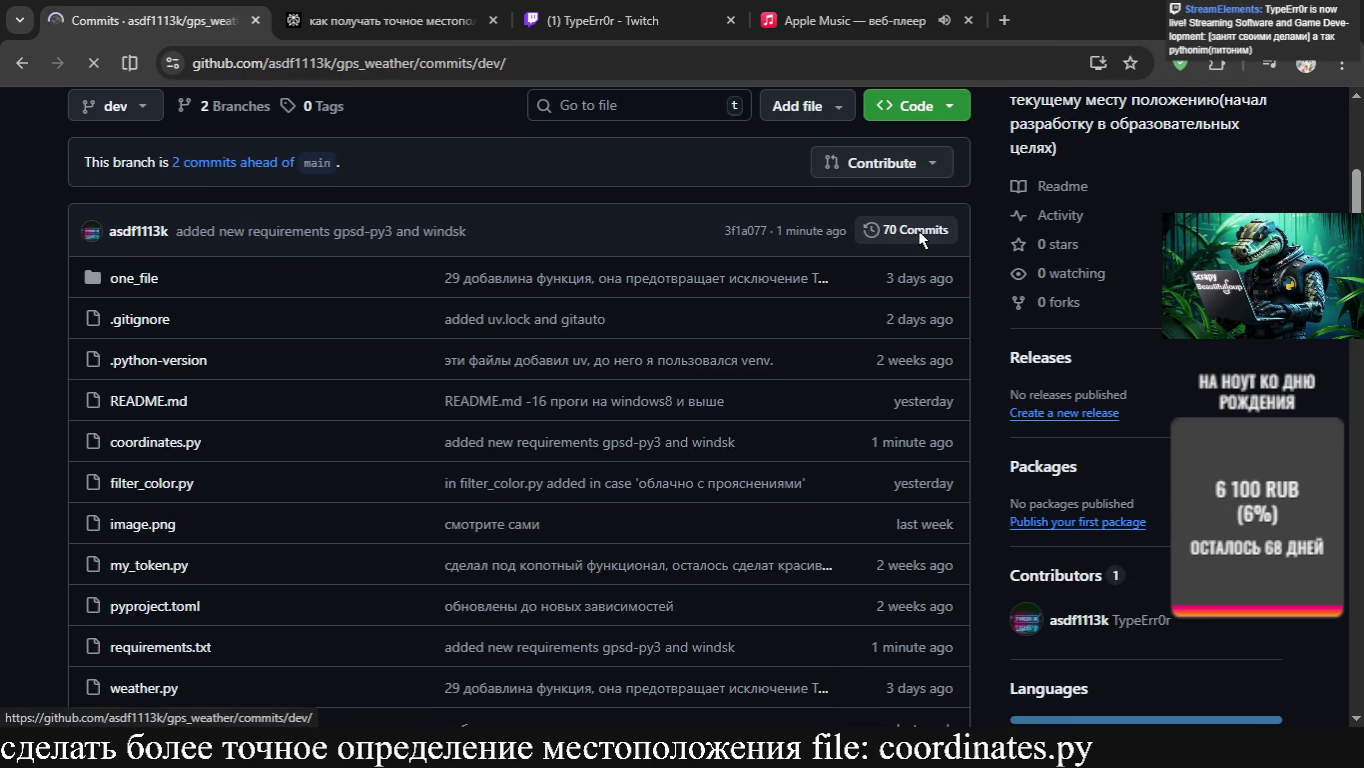
{"action": "scroll", "coordinate": [793, 487], "scroll_direction": "down", "scroll_amount": 1}
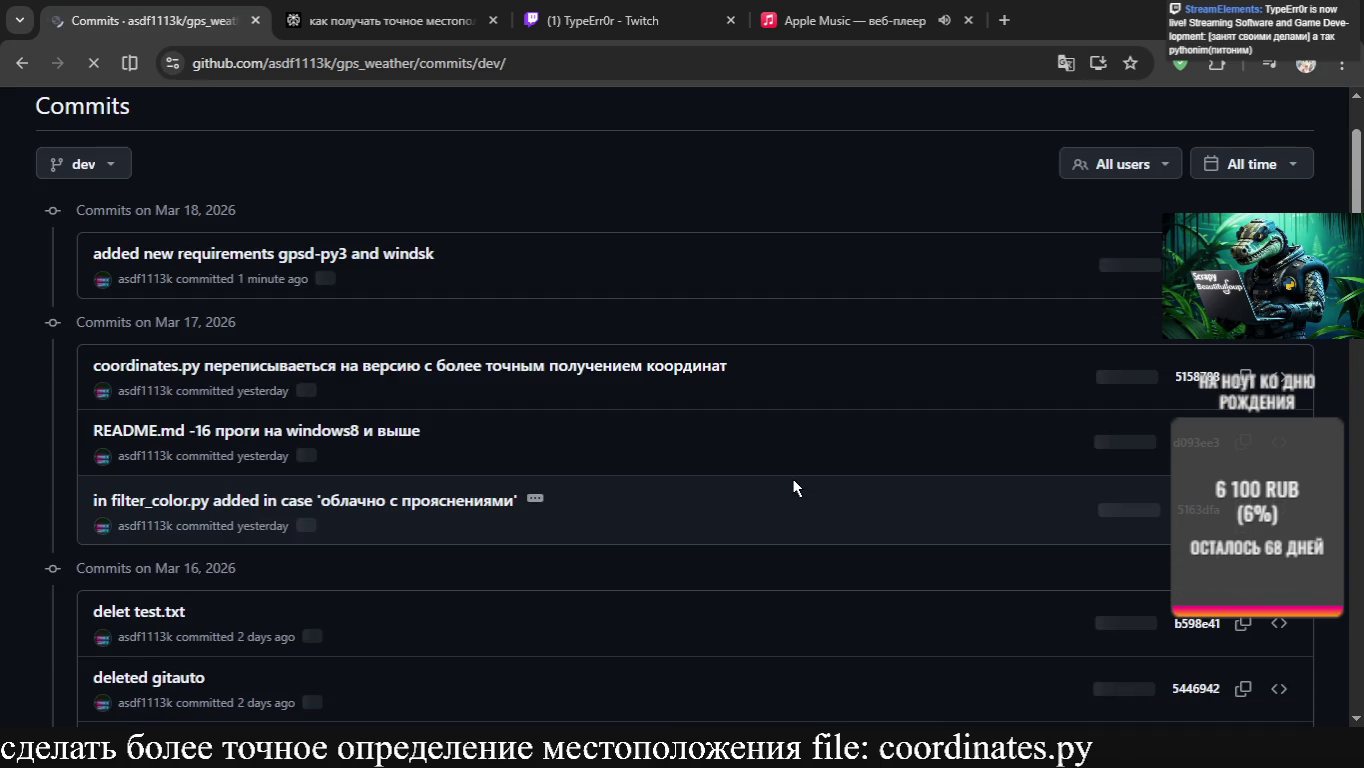
{"action": "scroll", "coordinate": [793, 487], "scroll_direction": "down", "scroll_amount": 9}
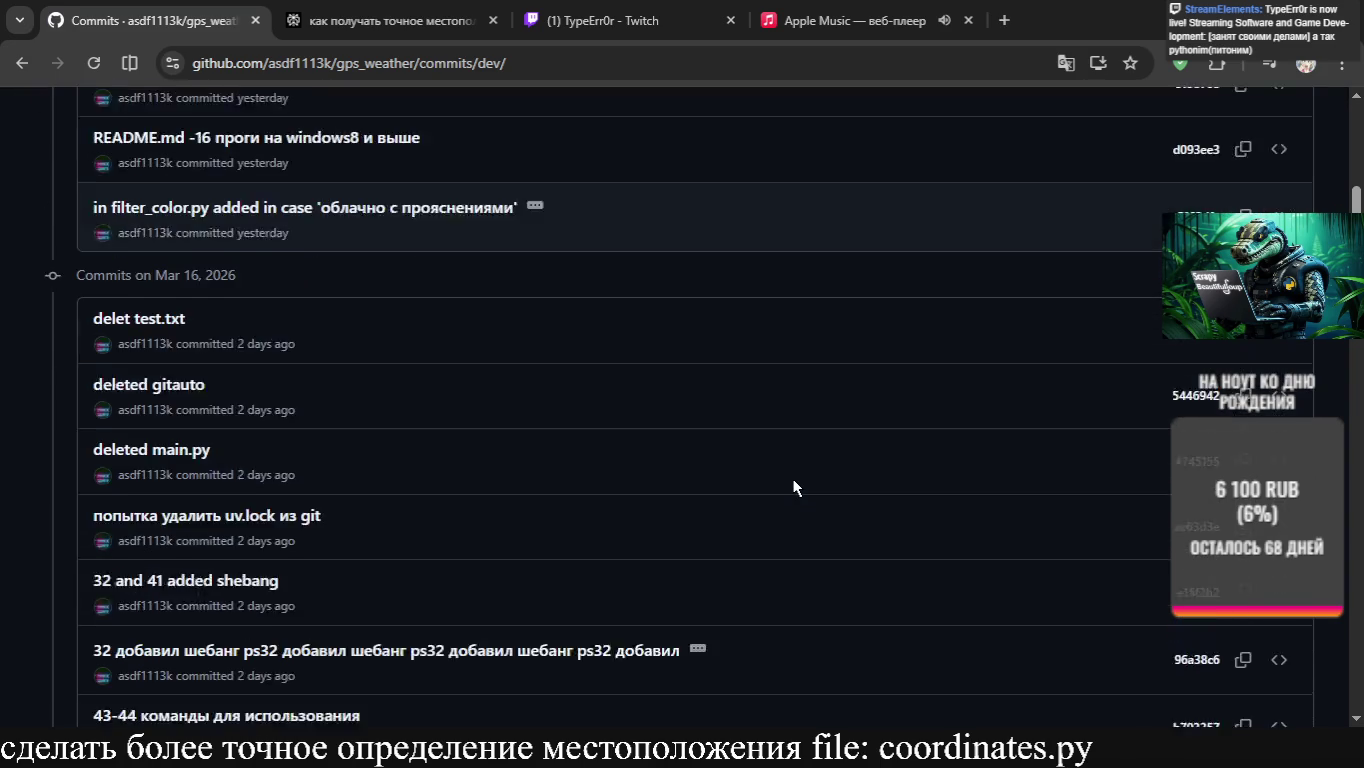
{"action": "scroll", "coordinate": [793, 487], "scroll_direction": "up", "scroll_amount": 10}
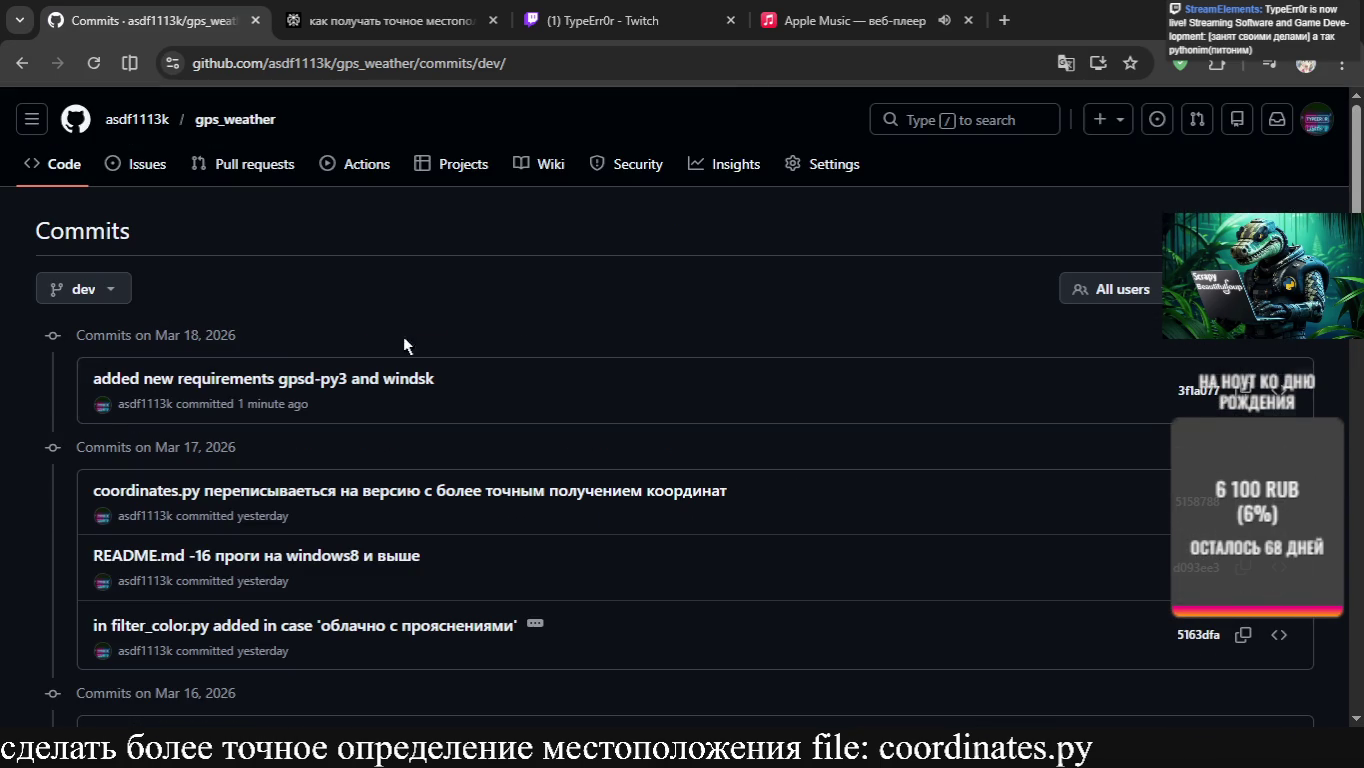
Compare the commit history of main against dev, then return to the gps_weather home page
{"action": "left_click", "coordinate": [98, 290]}
{"action": "left_click", "coordinate": [110, 479]}
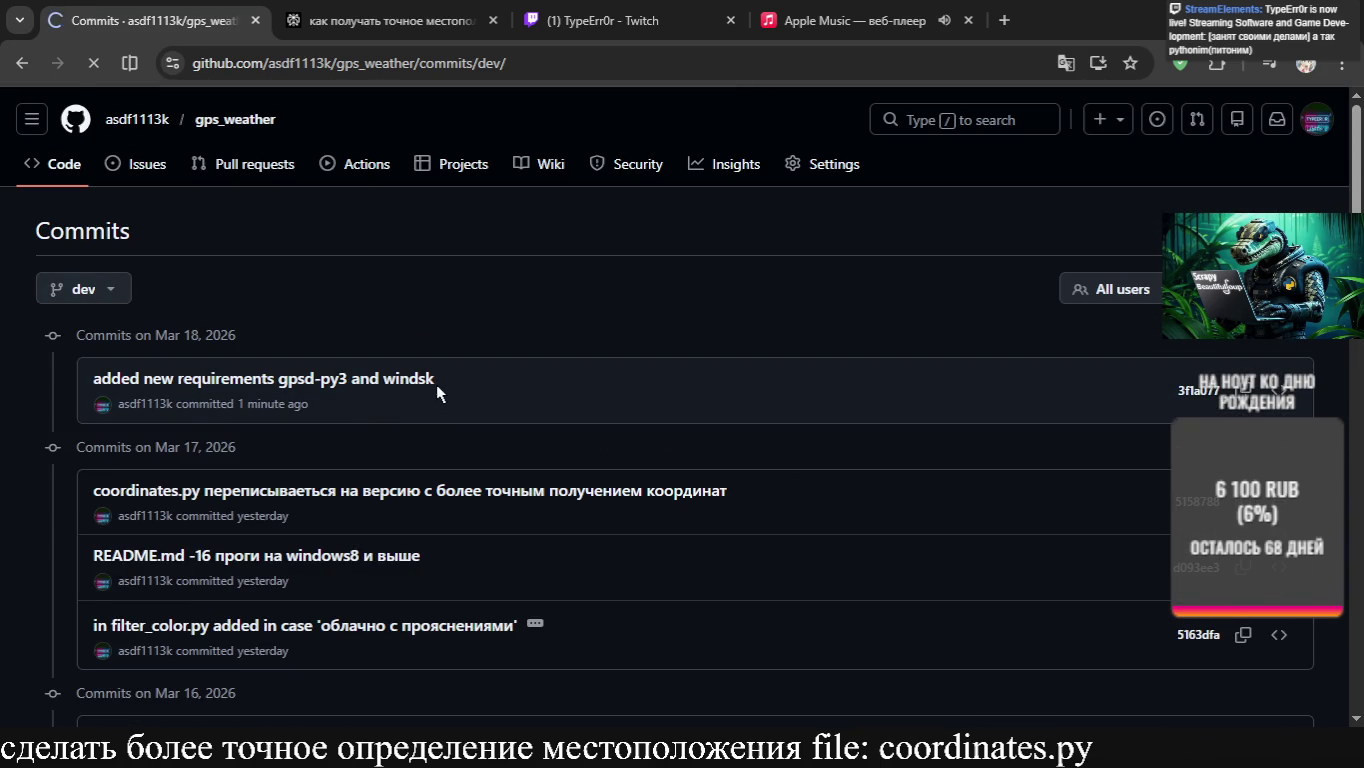
{"action": "left_click", "coordinate": [118, 296]}
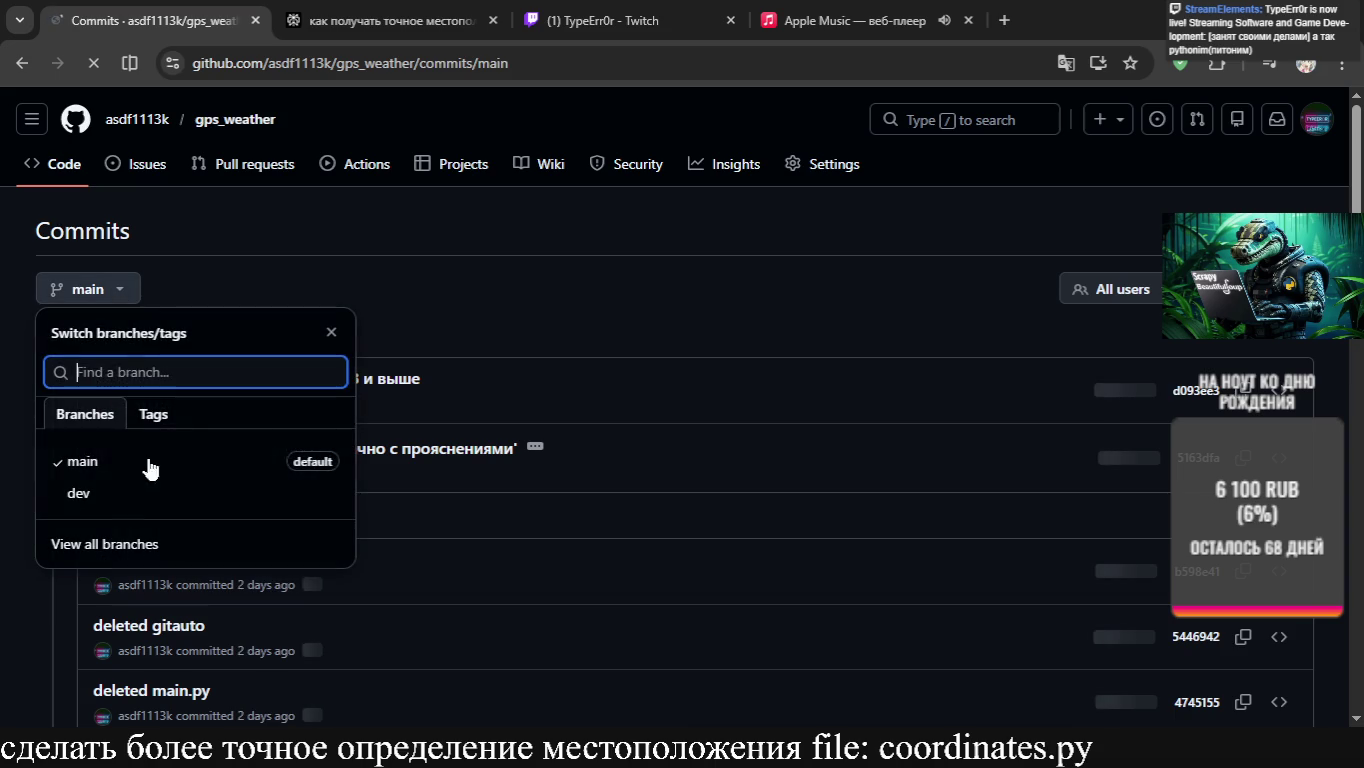
{"action": "left_click", "coordinate": [122, 509]}
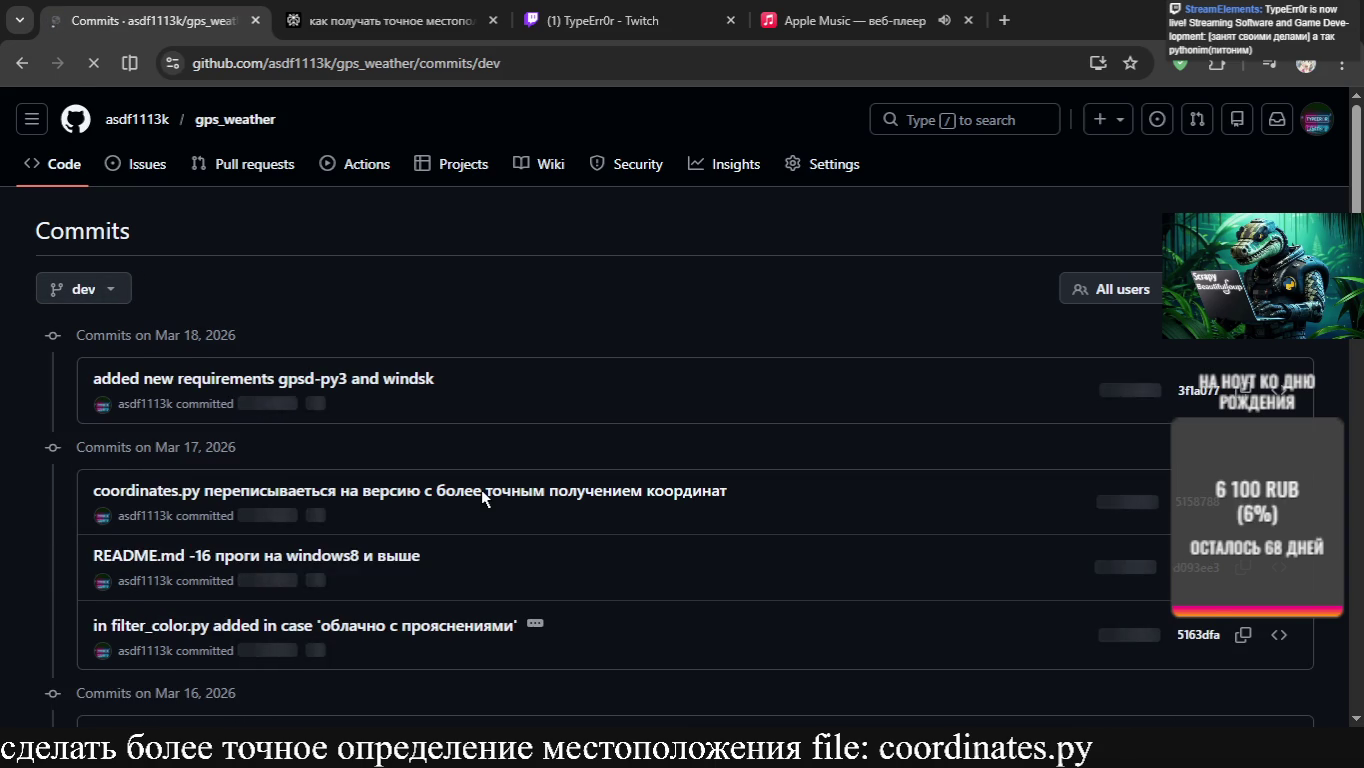
{"action": "scroll", "coordinate": [481, 490], "scroll_direction": "down", "scroll_amount": 5}
{"action": "scroll", "coordinate": [482, 492], "scroll_direction": "down", "scroll_amount": 10}
{"action": "scroll", "coordinate": [482, 492], "scroll_direction": "up", "scroll_amount": 1}
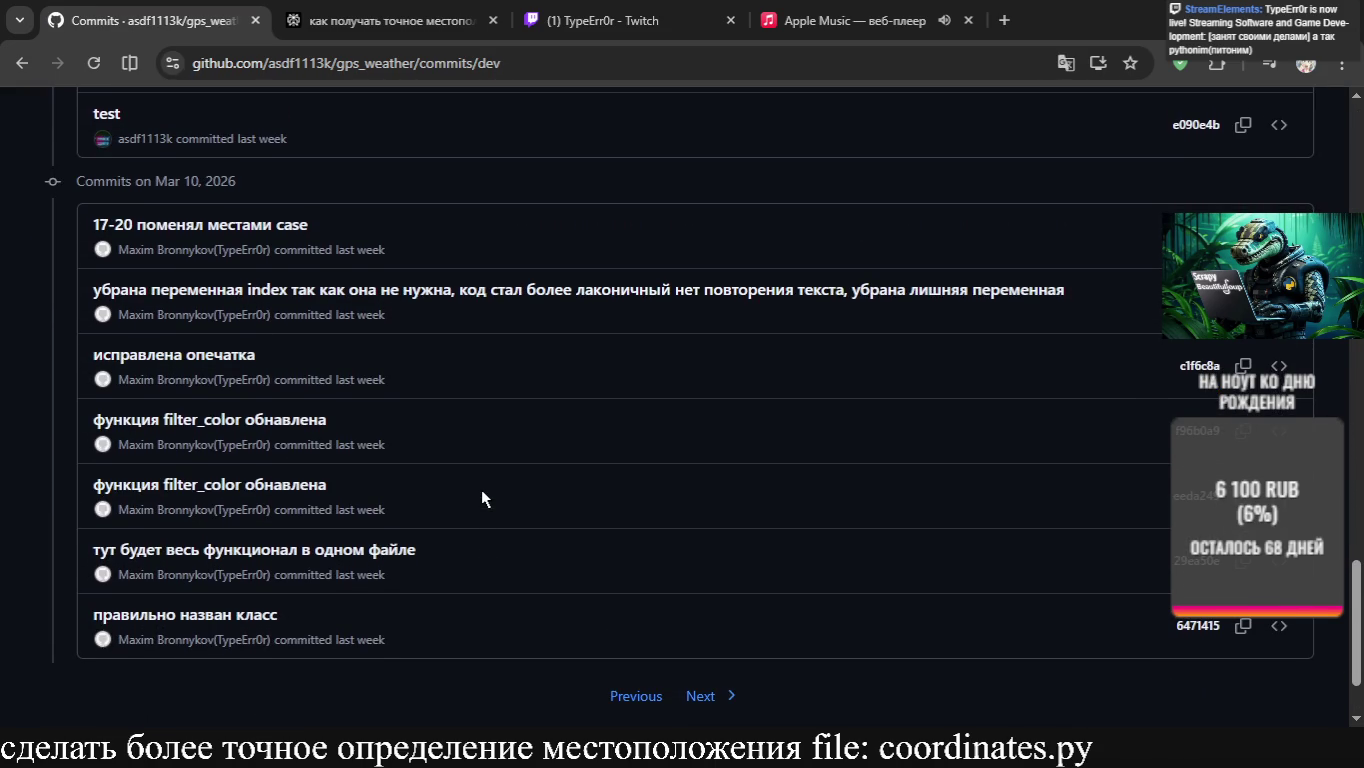
{"action": "scroll", "coordinate": [481, 490], "scroll_direction": "up", "scroll_amount": 3}
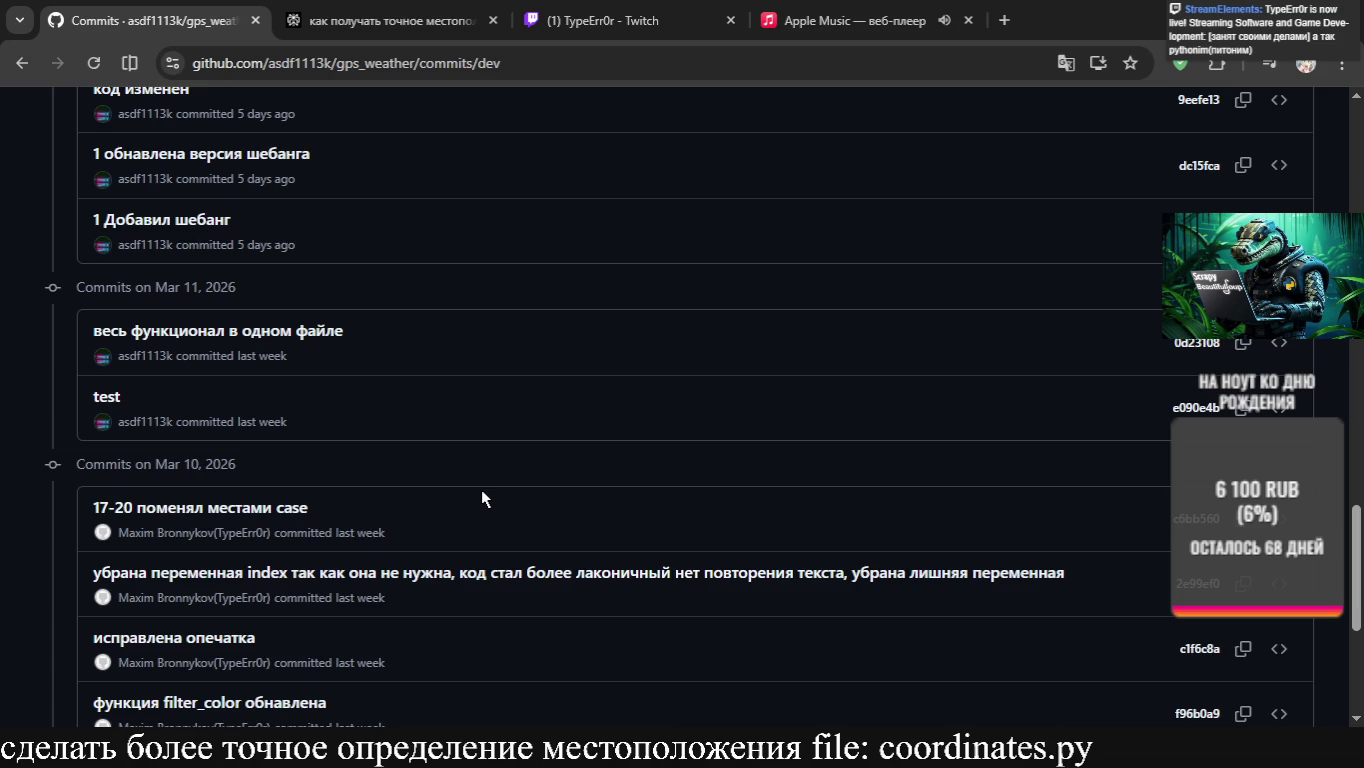
{"action": "scroll", "coordinate": [480, 489], "scroll_direction": "up", "scroll_amount": 10}
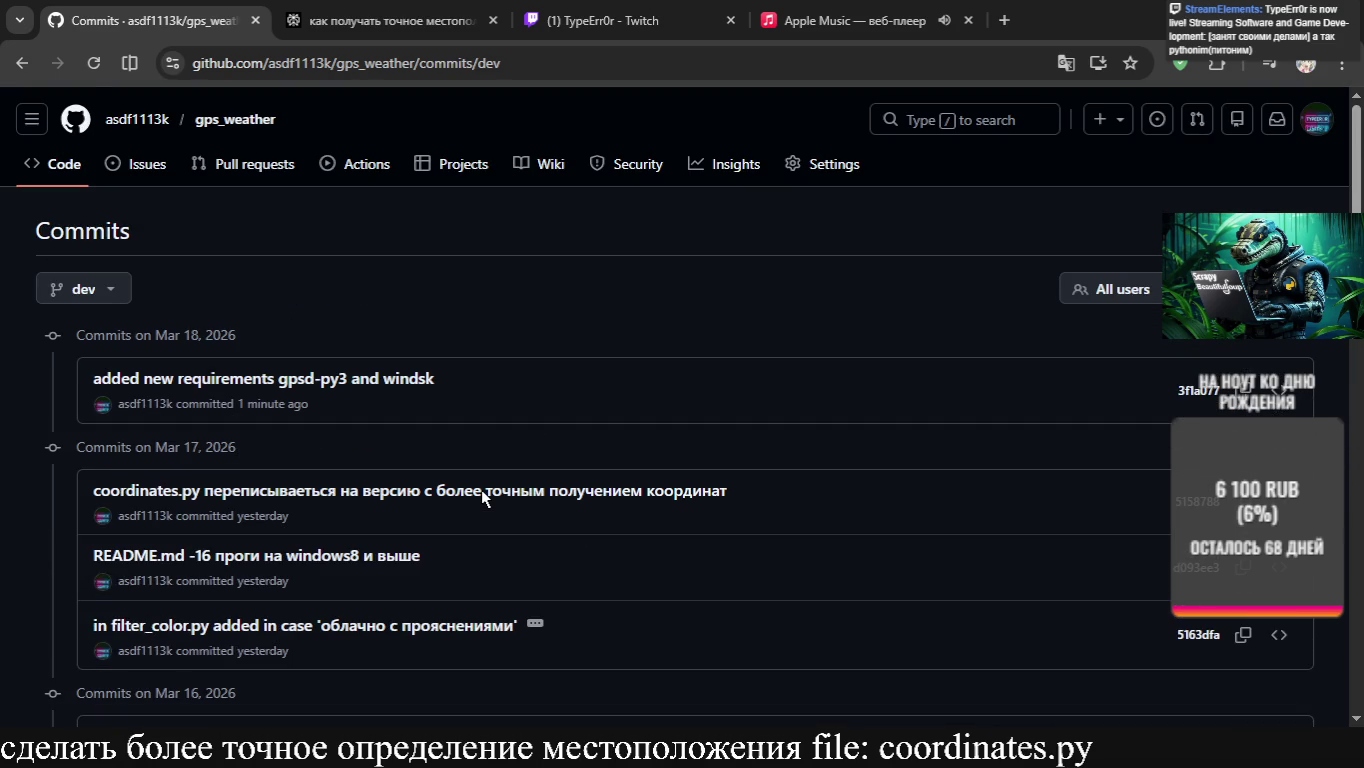
{"action": "left_click", "coordinate": [224, 125]}
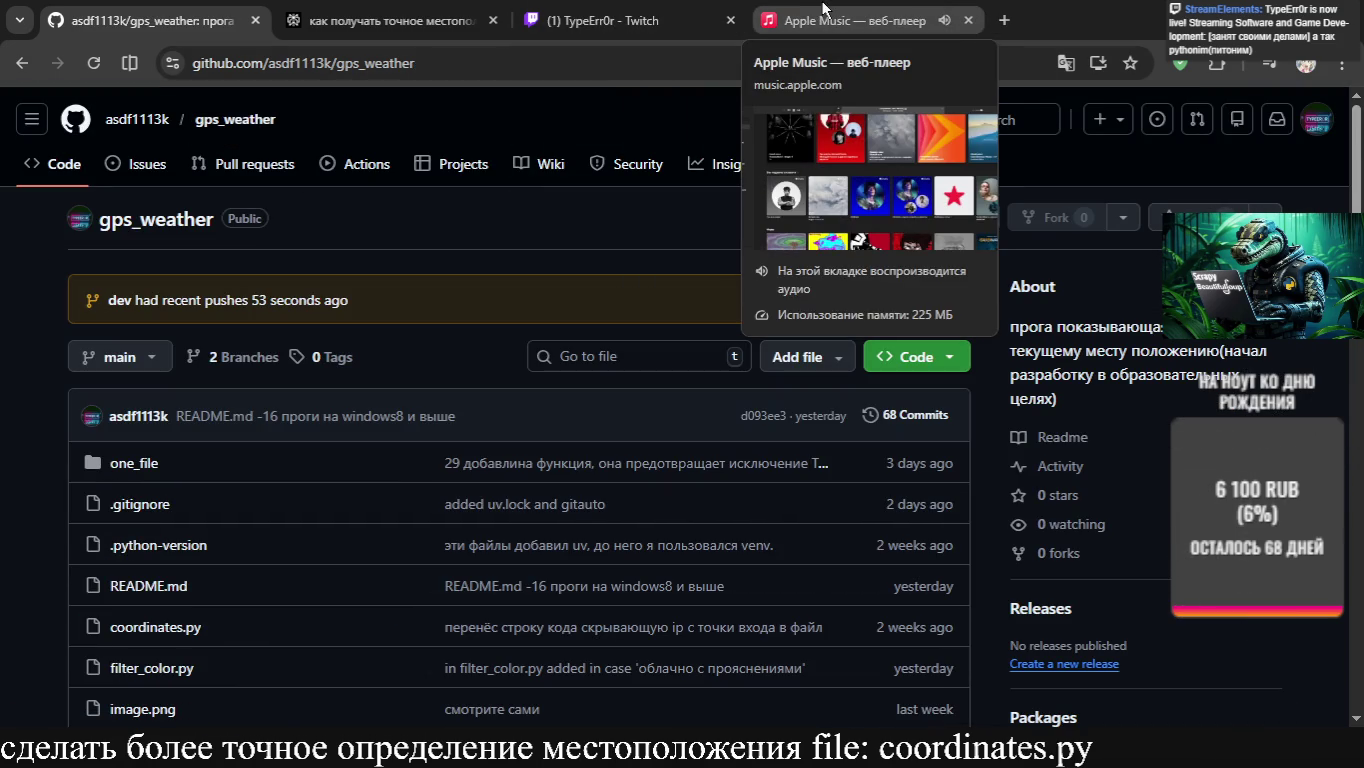
Leave the gps_weather page, moving through the Twitch and Perplexity tabs to Apple Music
{"action": "scroll", "coordinate": [630, 341], "scroll_direction": "down", "scroll_amount": 3}
{"action": "scroll", "coordinate": [629, 341], "scroll_direction": "up", "scroll_amount": 3}
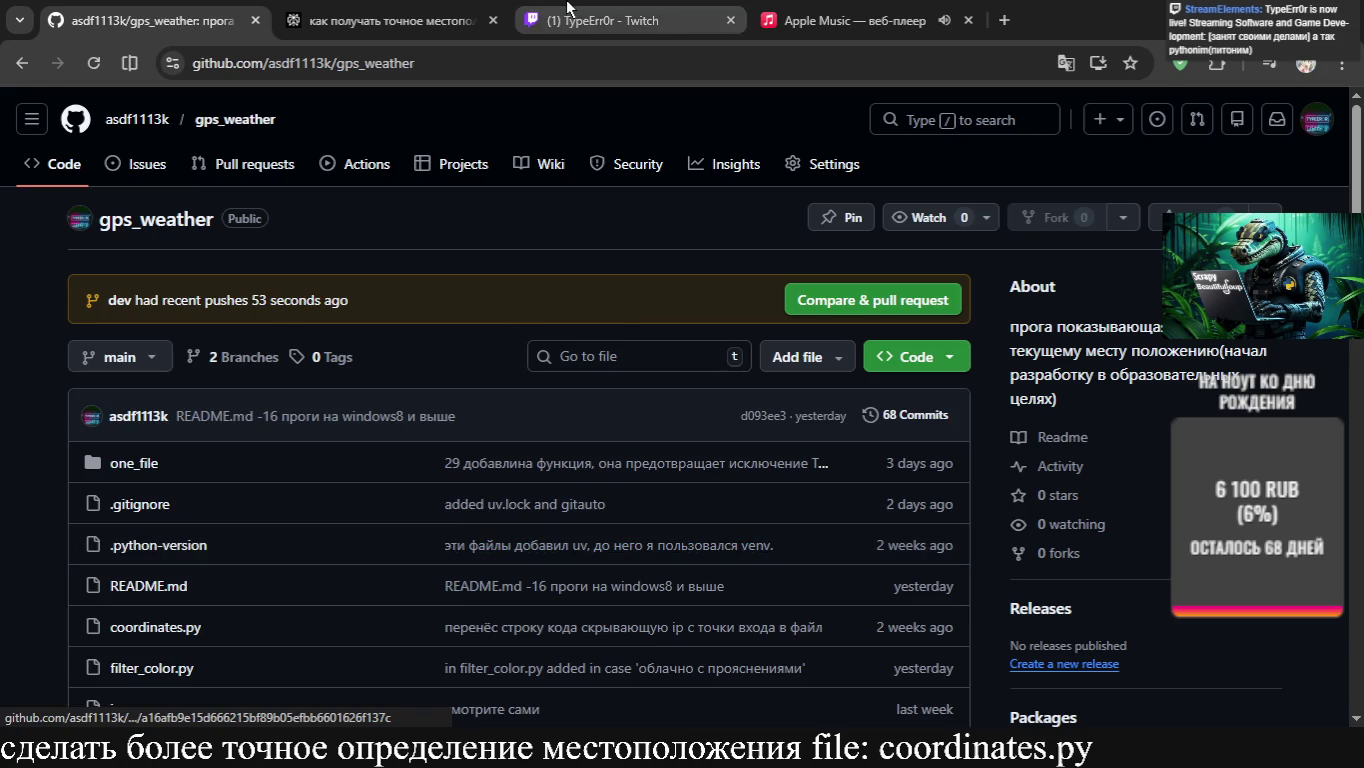
{"action": "left_click", "coordinate": [566, 8]}
{"action": "scroll", "coordinate": [487, 313], "scroll_direction": "up", "scroll_amount": 5}
{"action": "scroll", "coordinate": [487, 312], "scroll_direction": "down", "scroll_amount": 5}
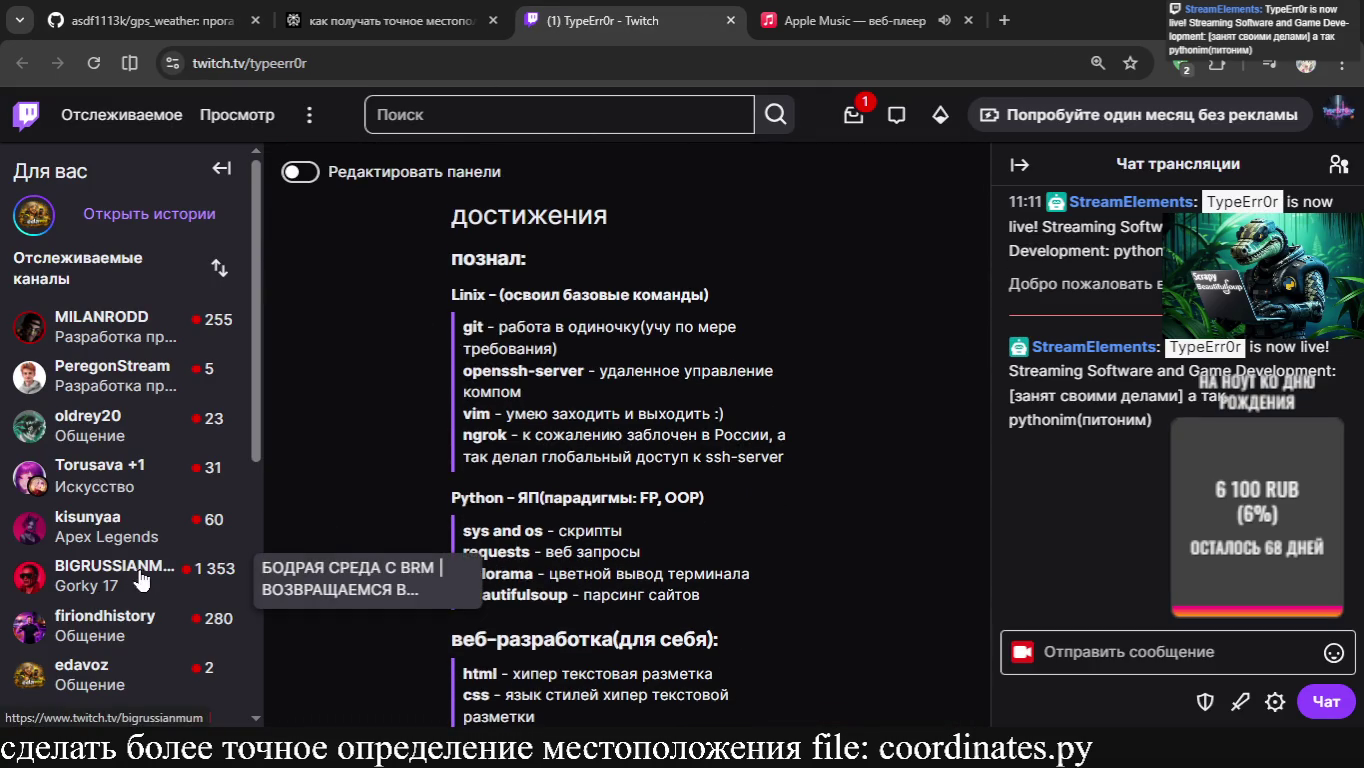
{"action": "left_click", "coordinate": [396, 22]}
{"action": "left_click", "coordinate": [850, 20]}
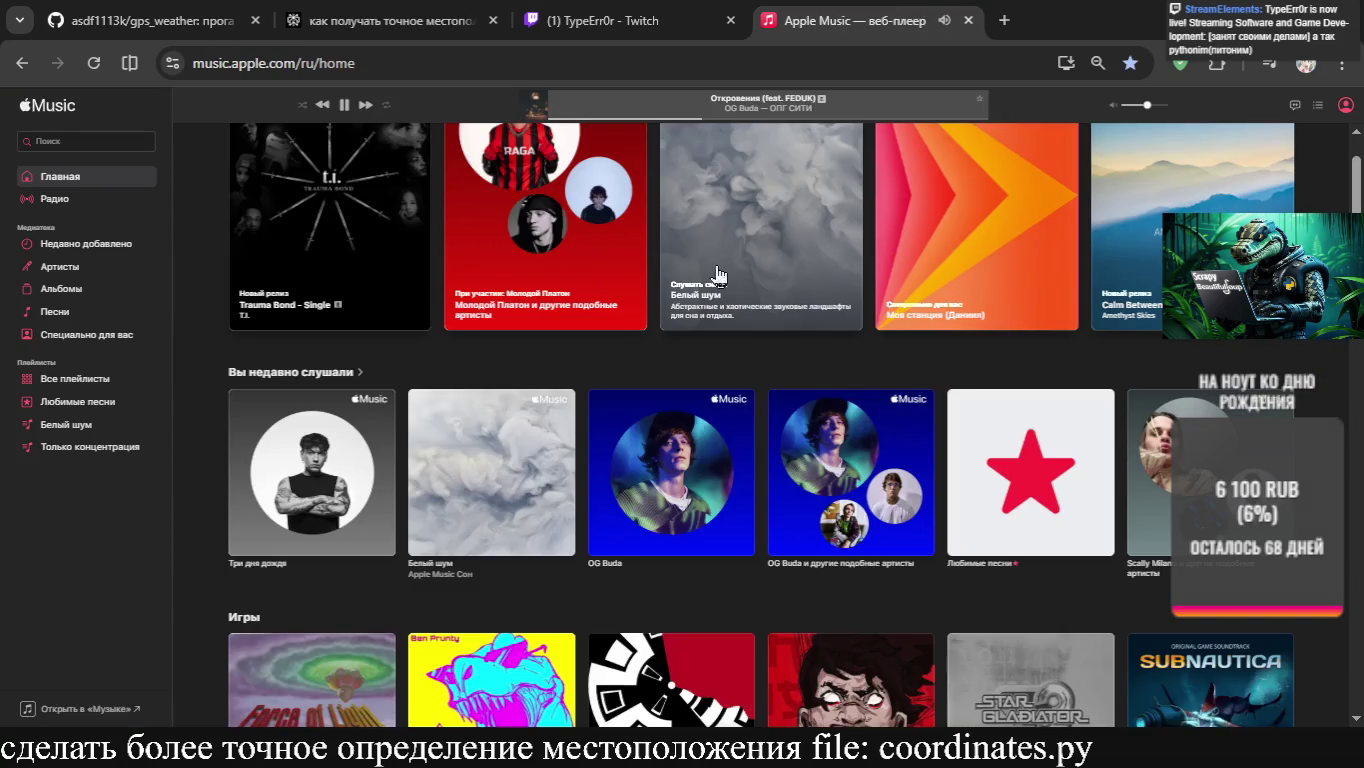
Bring up the Perplexity answer showing the winsdk Geolocator example for precise location
{"action": "left_click", "coordinate": [396, 21]}
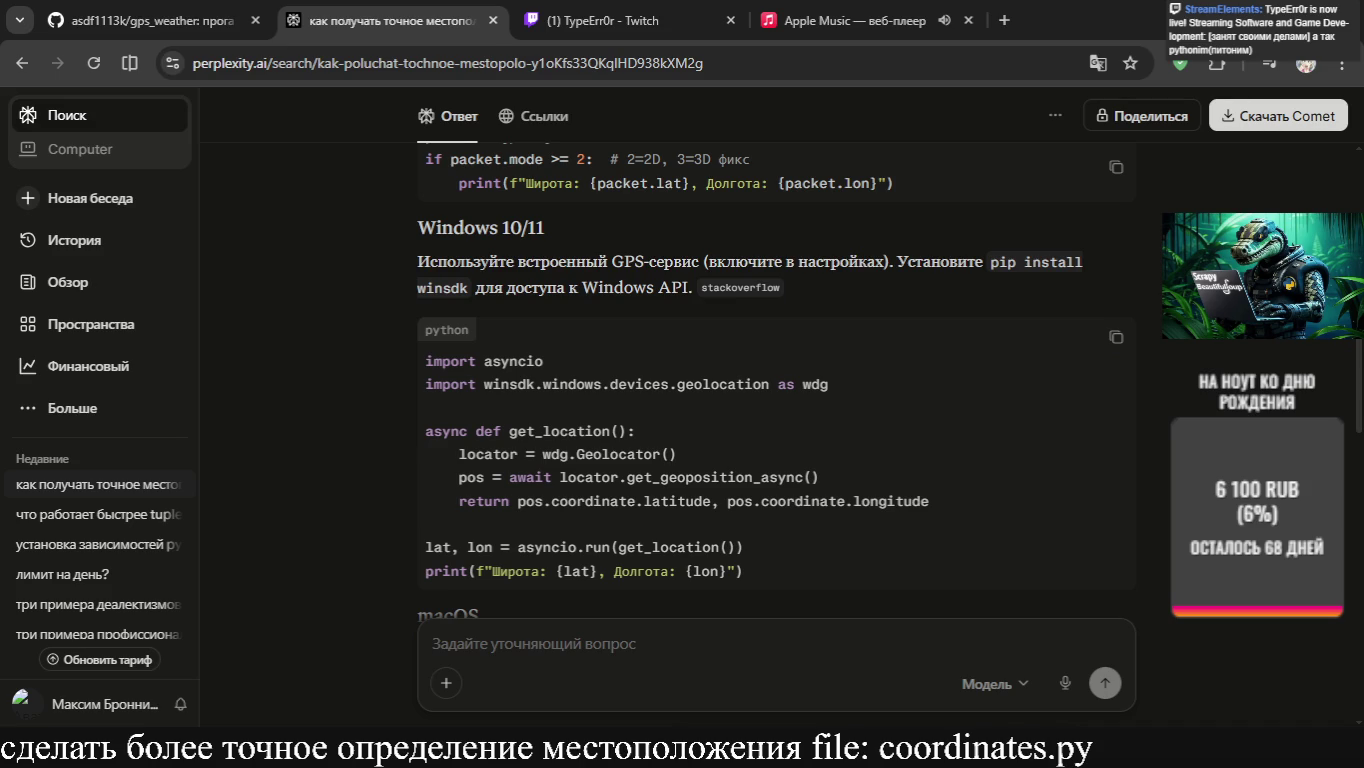
{"action": "key", "text": "alt+Tab"}
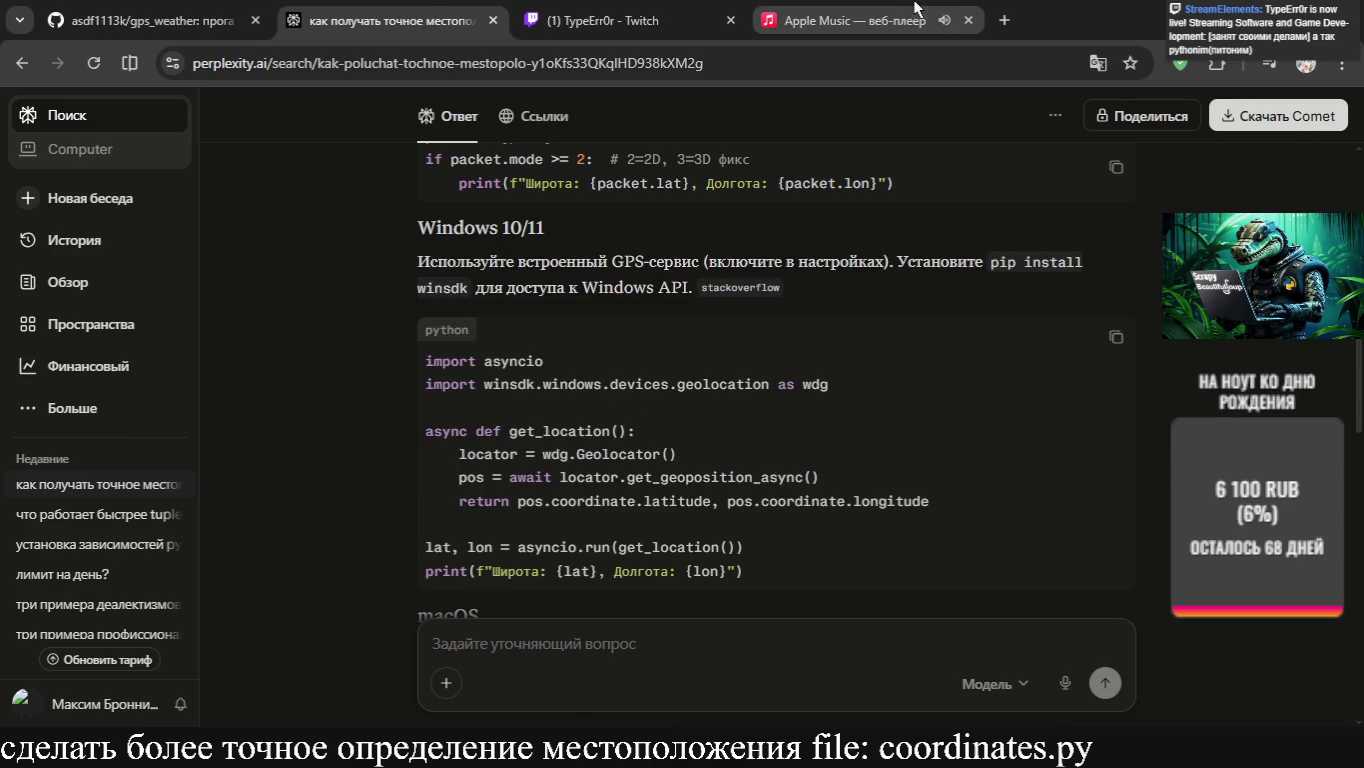
Lower the Apple Music volume slightly and skip ahead to SODA LUV's 'ЯЛРС'
{"action": "left_click", "coordinate": [880, 20]}
{"action": "left_click_drag", "start_coordinate": [1145, 112], "coordinate": [1132, 112]}
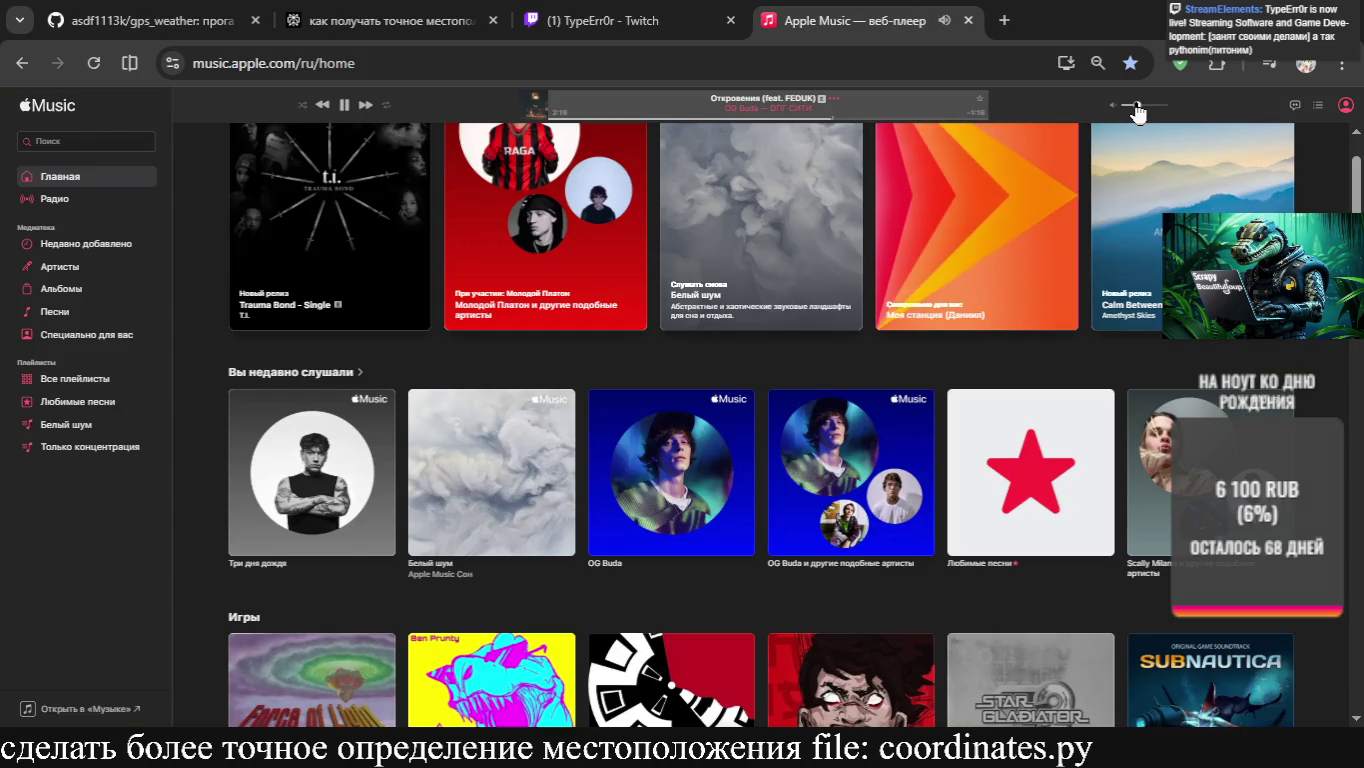
{"action": "left_click", "coordinate": [139, 18]}
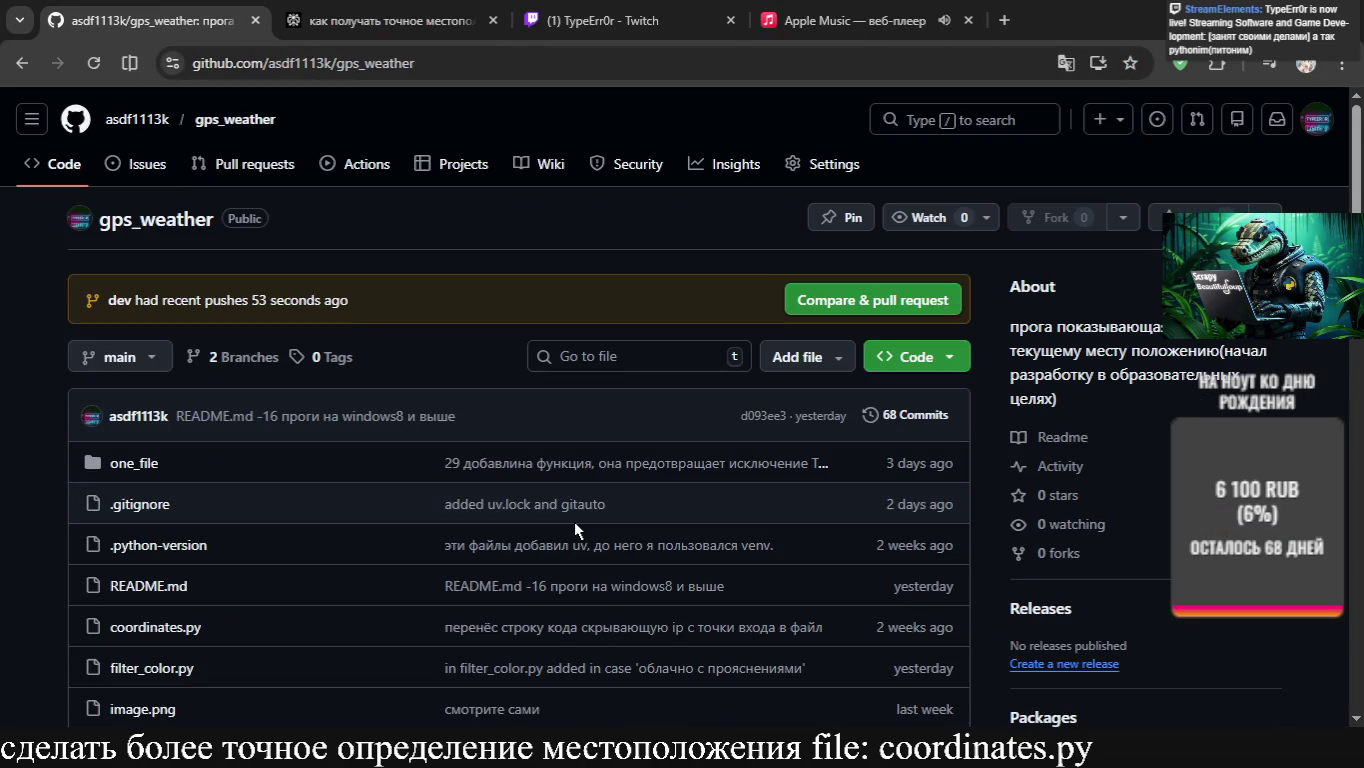
{"action": "key", "text": "XF86AudioRaiseVolume"}
{"action": "key", "text": "XF86AudioNext"}
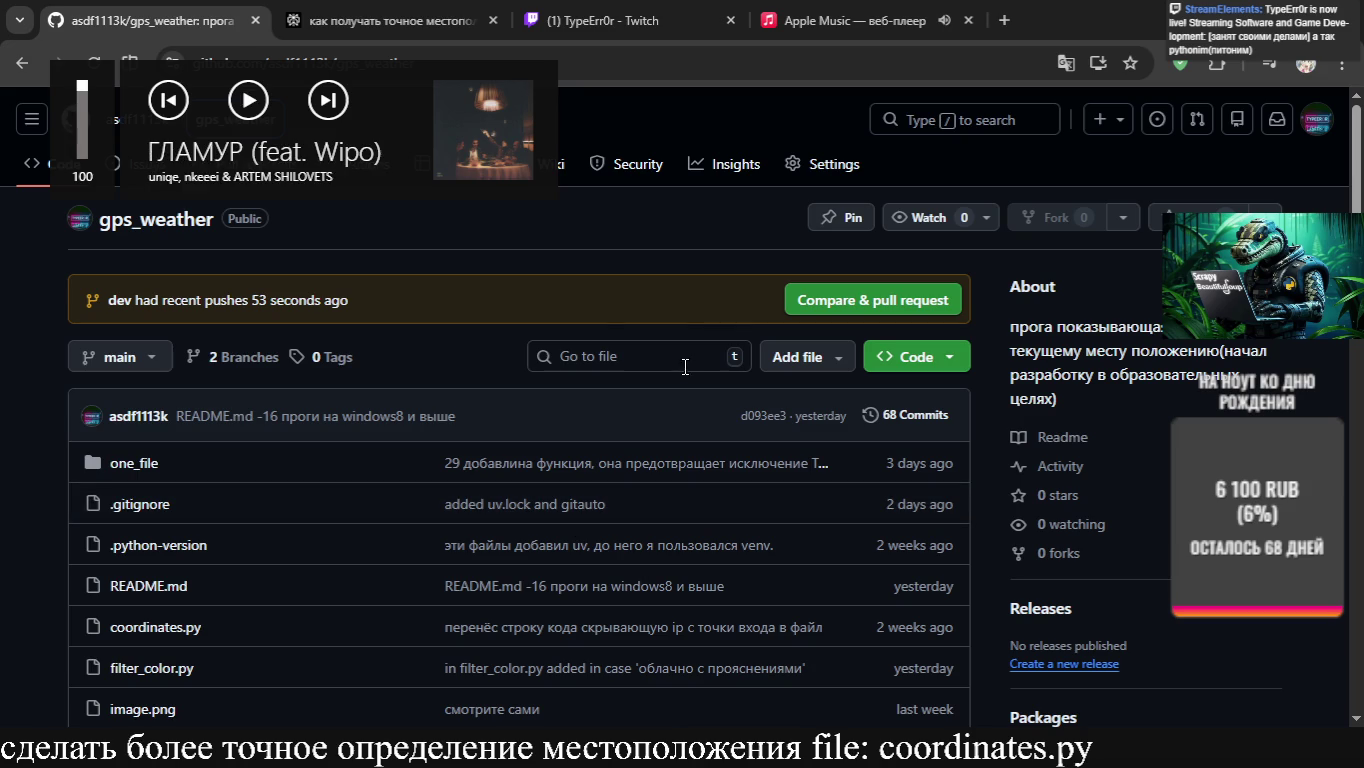
{"action": "key", "text": "XF86AudioRaiseVolume"}
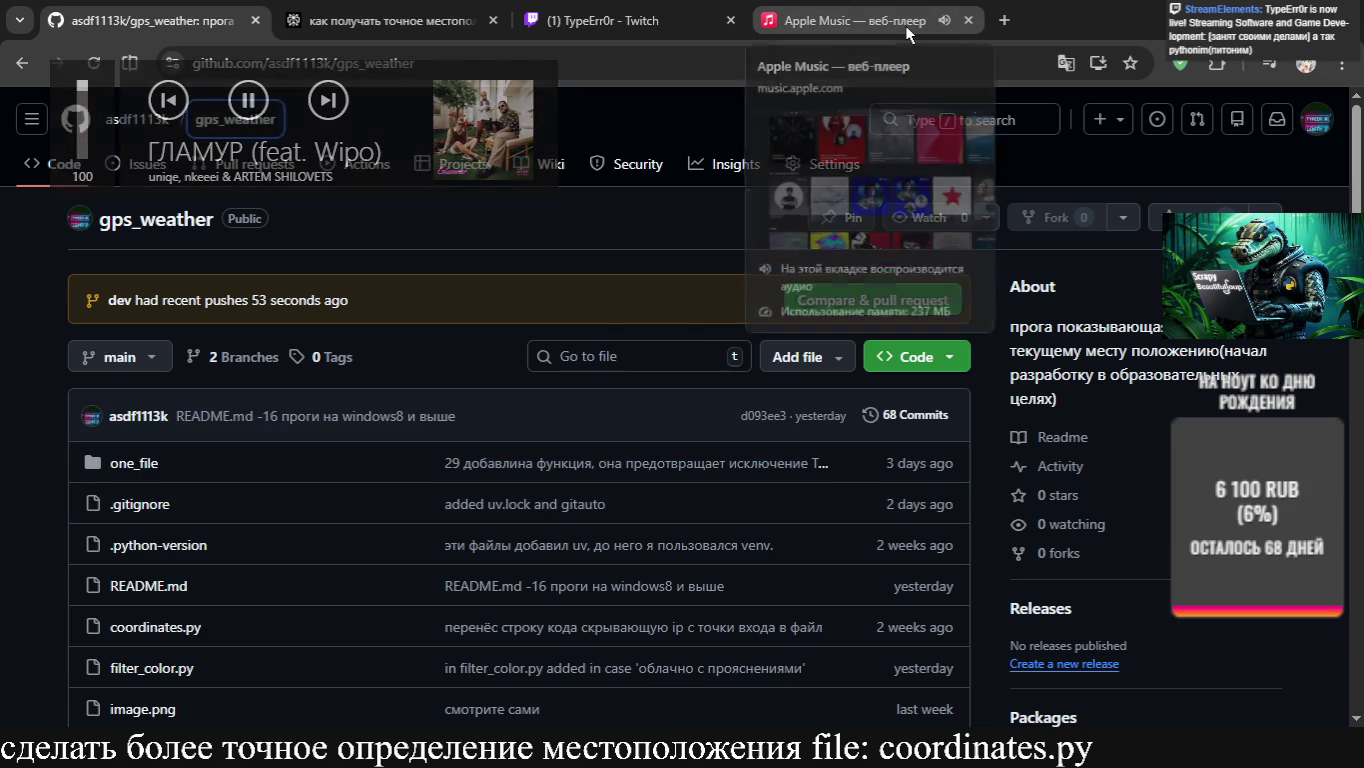
{"action": "left_click", "coordinate": [846, 13]}
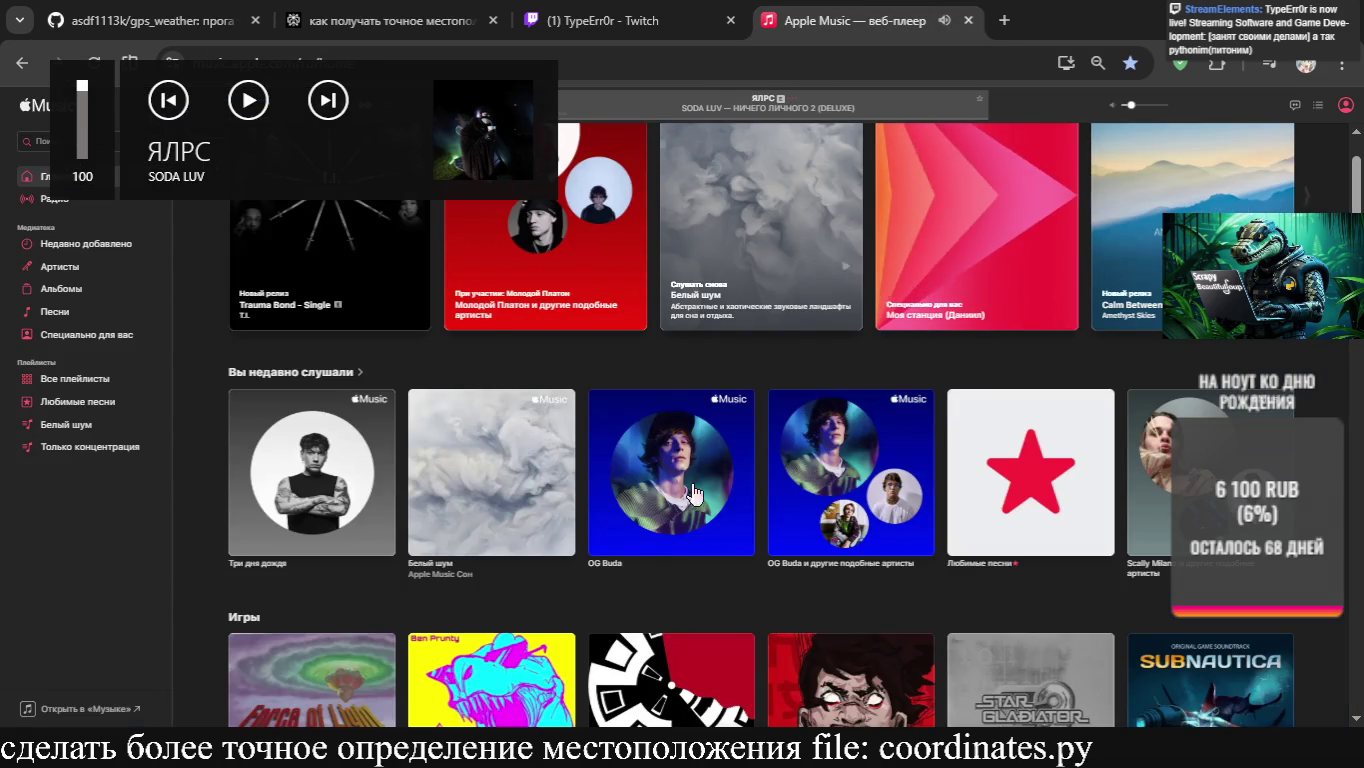
Scroll the Apple Music home page, stay in Chrome, and open a new blank tab
{"action": "scroll", "coordinate": [690, 474], "scroll_direction": "down", "scroll_amount": 1}
{"action": "scroll", "coordinate": [690, 473], "scroll_direction": "down", "scroll_amount": 1}
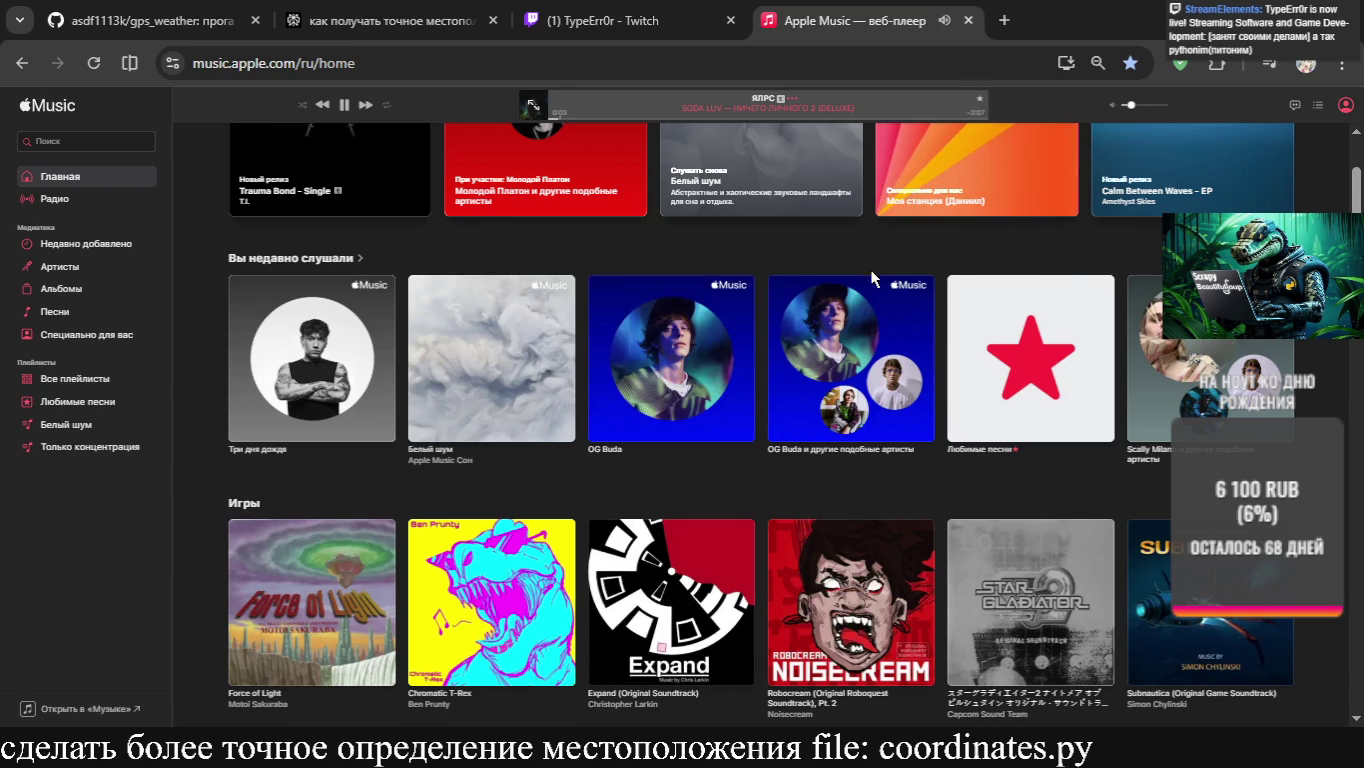
{"action": "key", "text": "alt+Tab"}
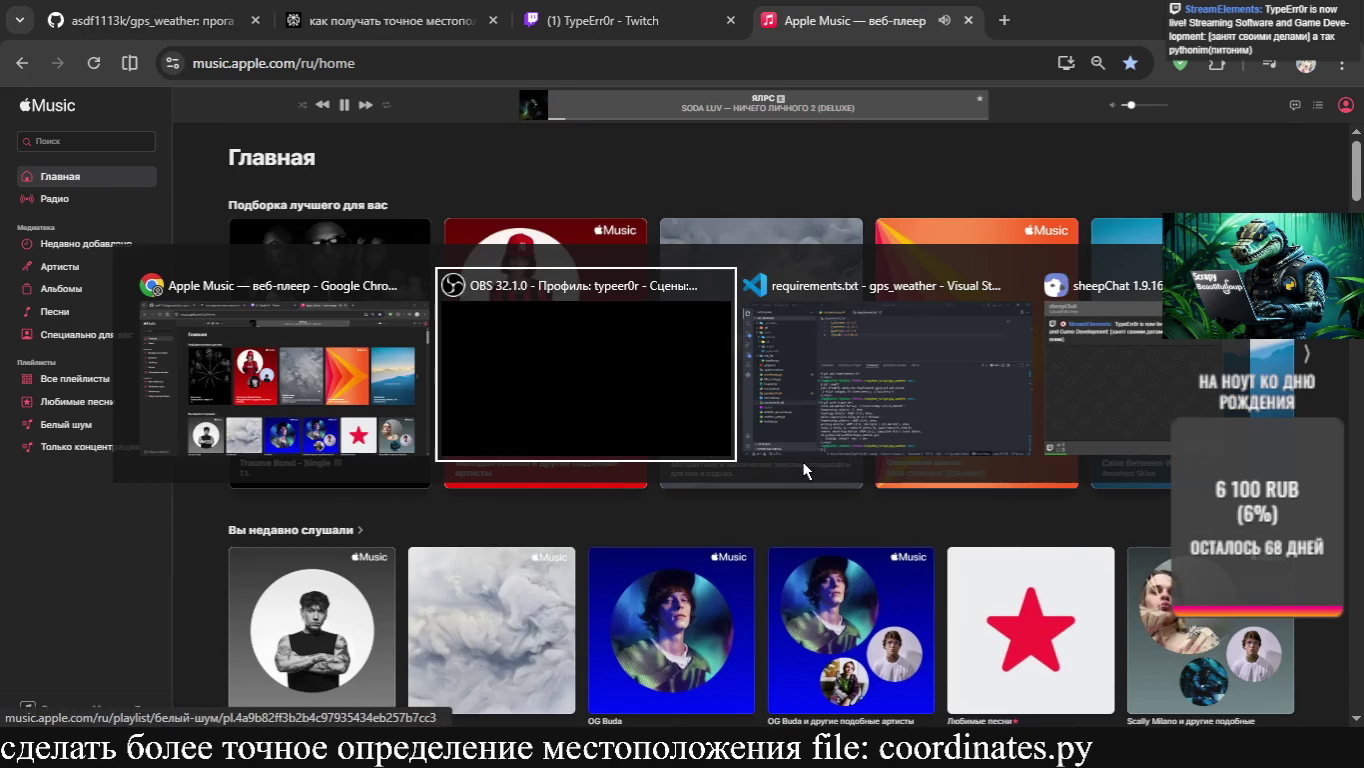
{"action": "scroll", "coordinate": [805, 470], "scroll_direction": "up", "scroll_amount": 3}
{"action": "key", "text": "alt+Tab"}
{"action": "key", "text": "alt+Tab"}
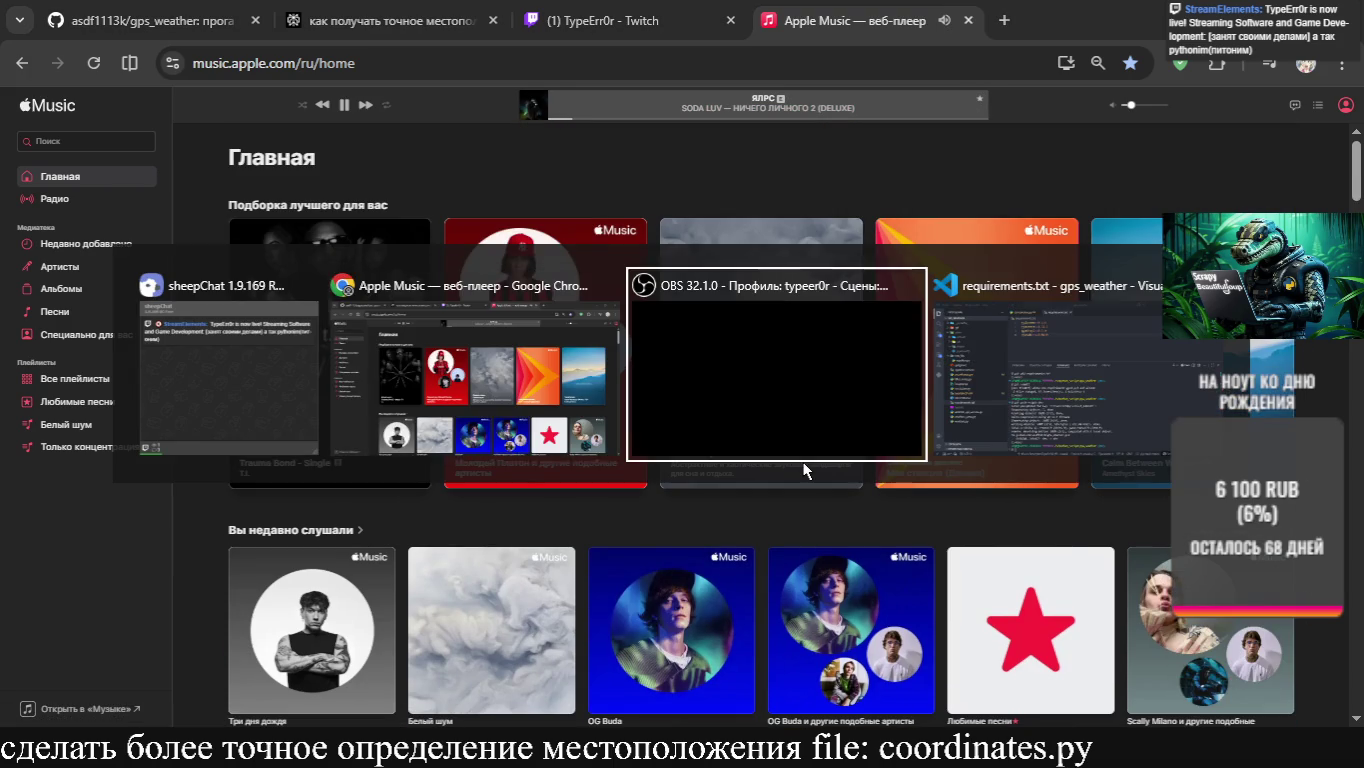
{"action": "key", "text": "alt+Tab"}
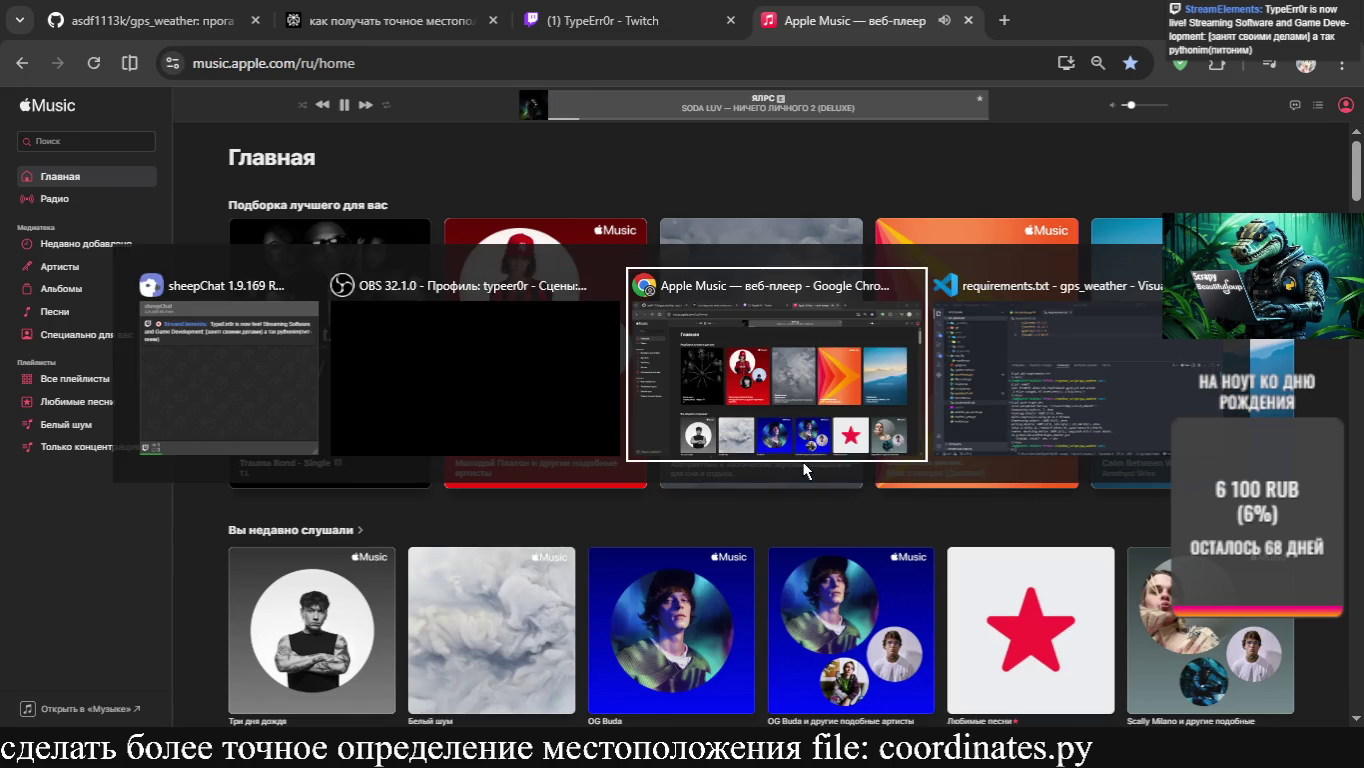
{"action": "left_click", "coordinate": [805, 468]}
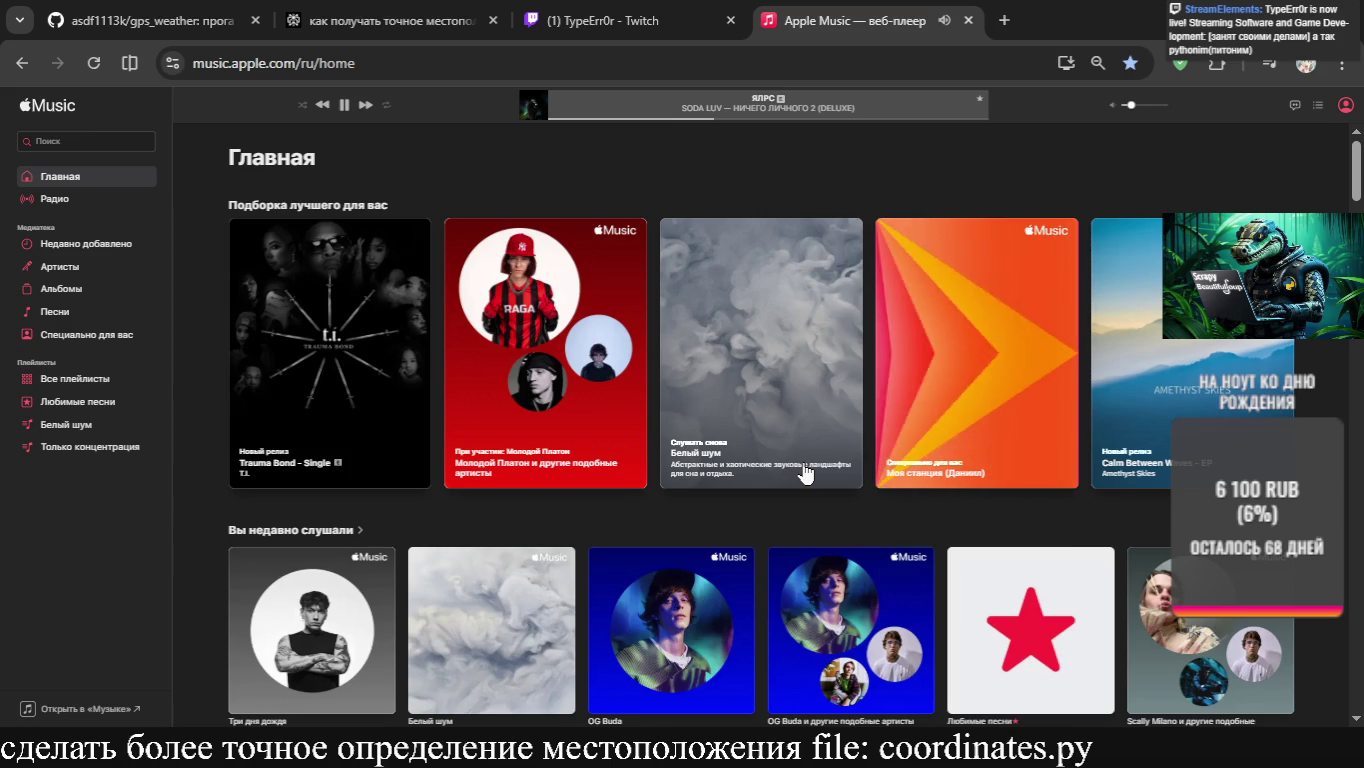
{"action": "key", "text": "ctrl+t"}
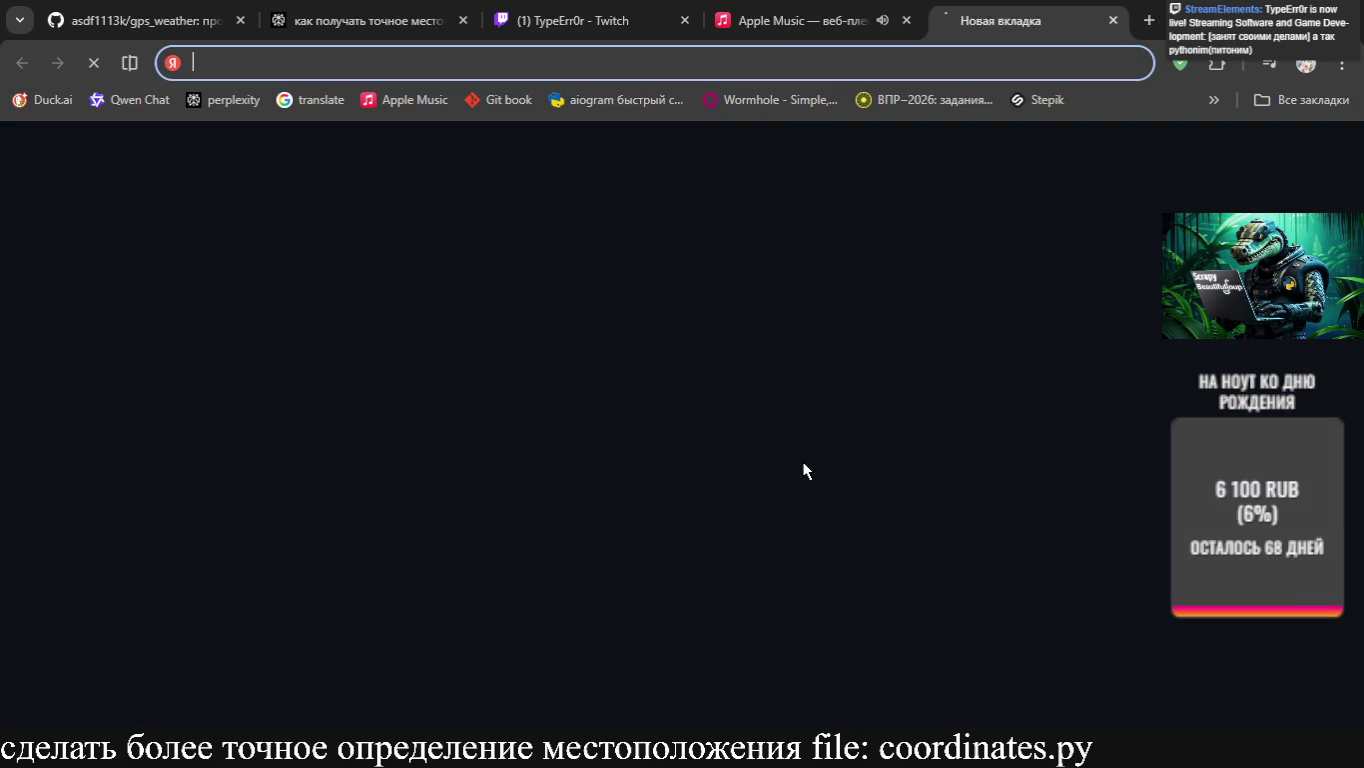
Search for 'pixel 10 pro' and open the BigGeek Pixel 10 Pro catalog
{"action": "type", "text": "pixel"}
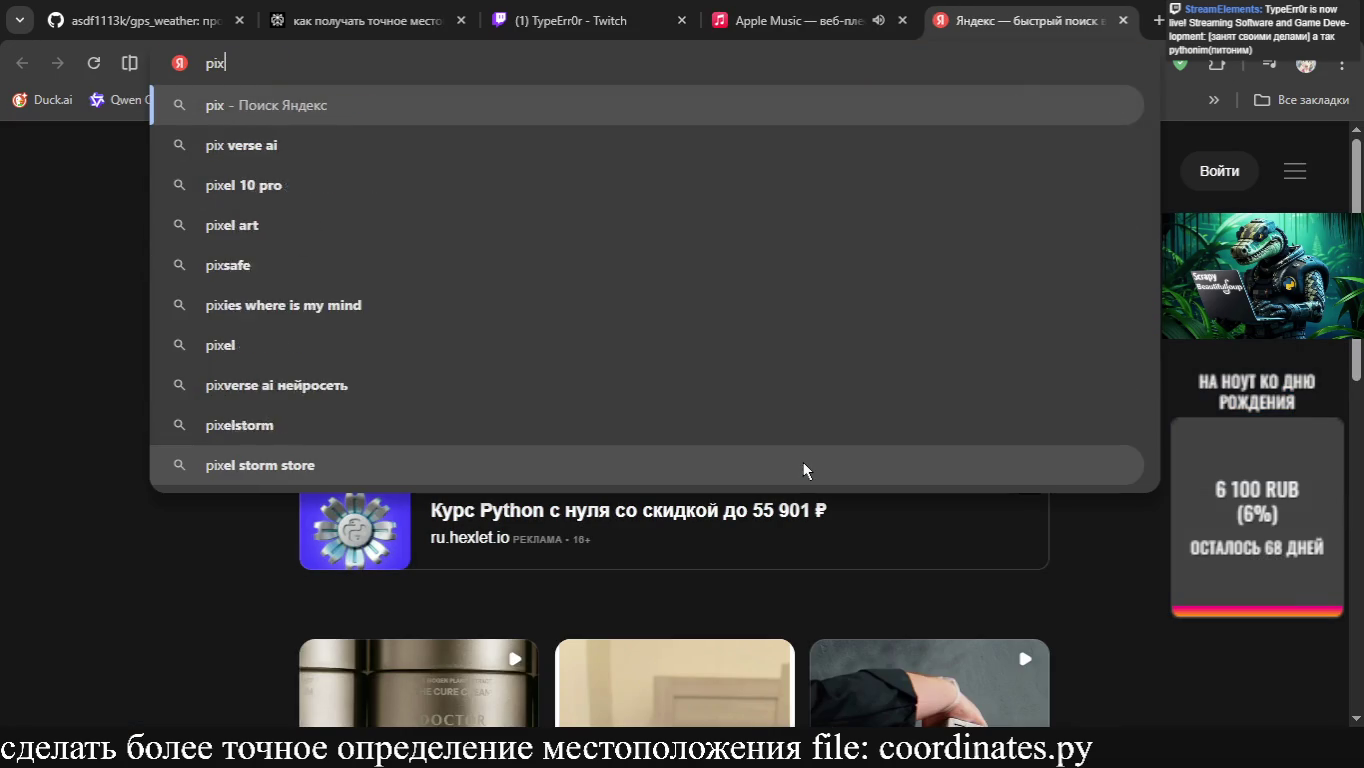
{"action": "key", "text": "Return"}
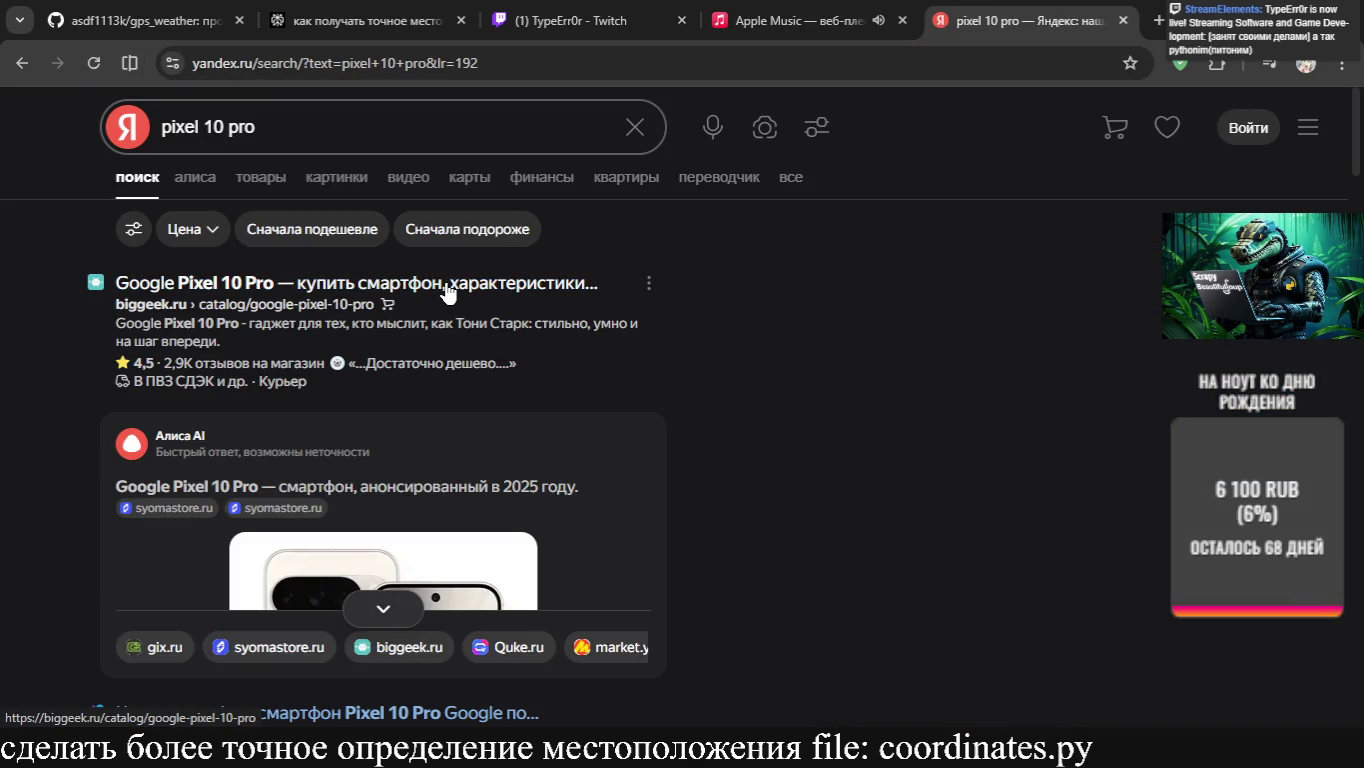
{"action": "left_click", "coordinate": [440, 285]}
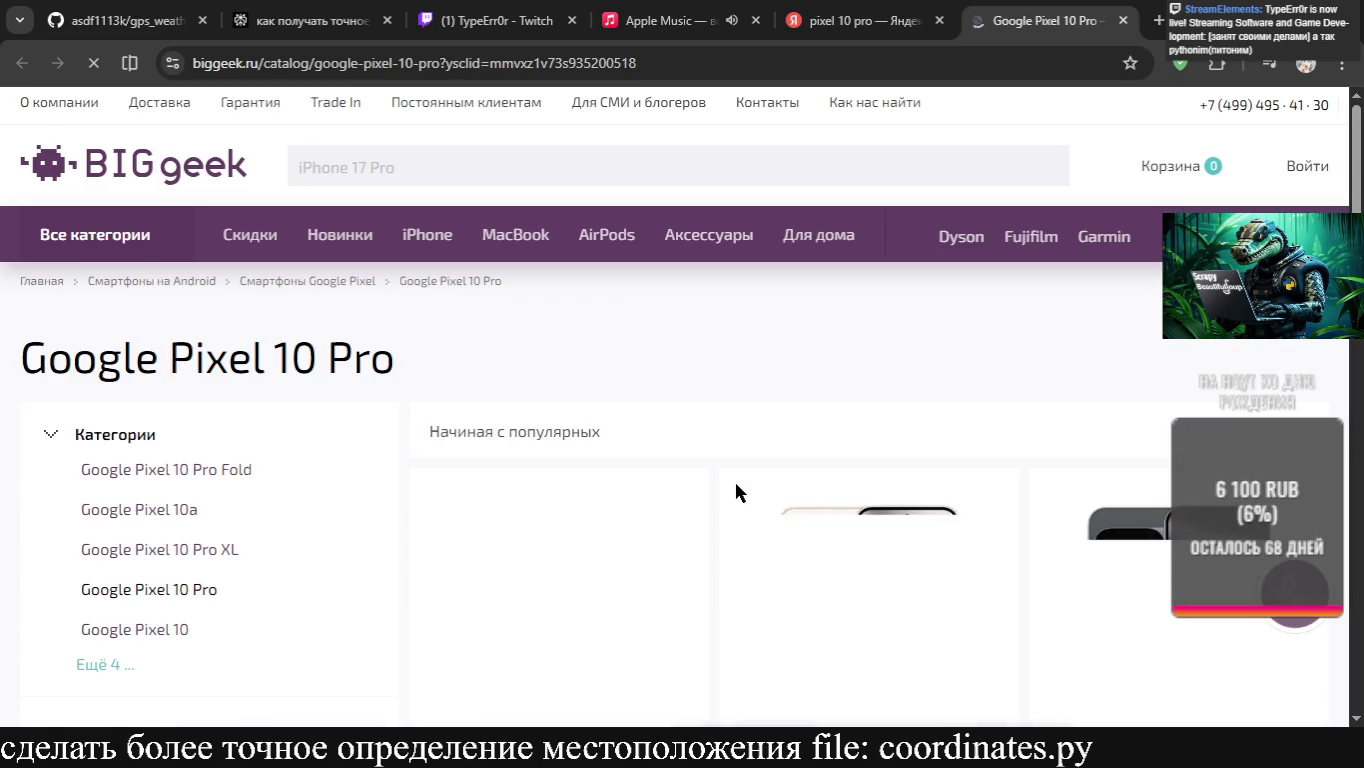
Filter to the 1 ТБ model priced 104 990 ₽, then close the BigGeek page
{"action": "scroll", "coordinate": [736, 490], "scroll_direction": "down", "scroll_amount": 2}
{"action": "scroll", "coordinate": [736, 490], "scroll_direction": "down", "scroll_amount": 2}
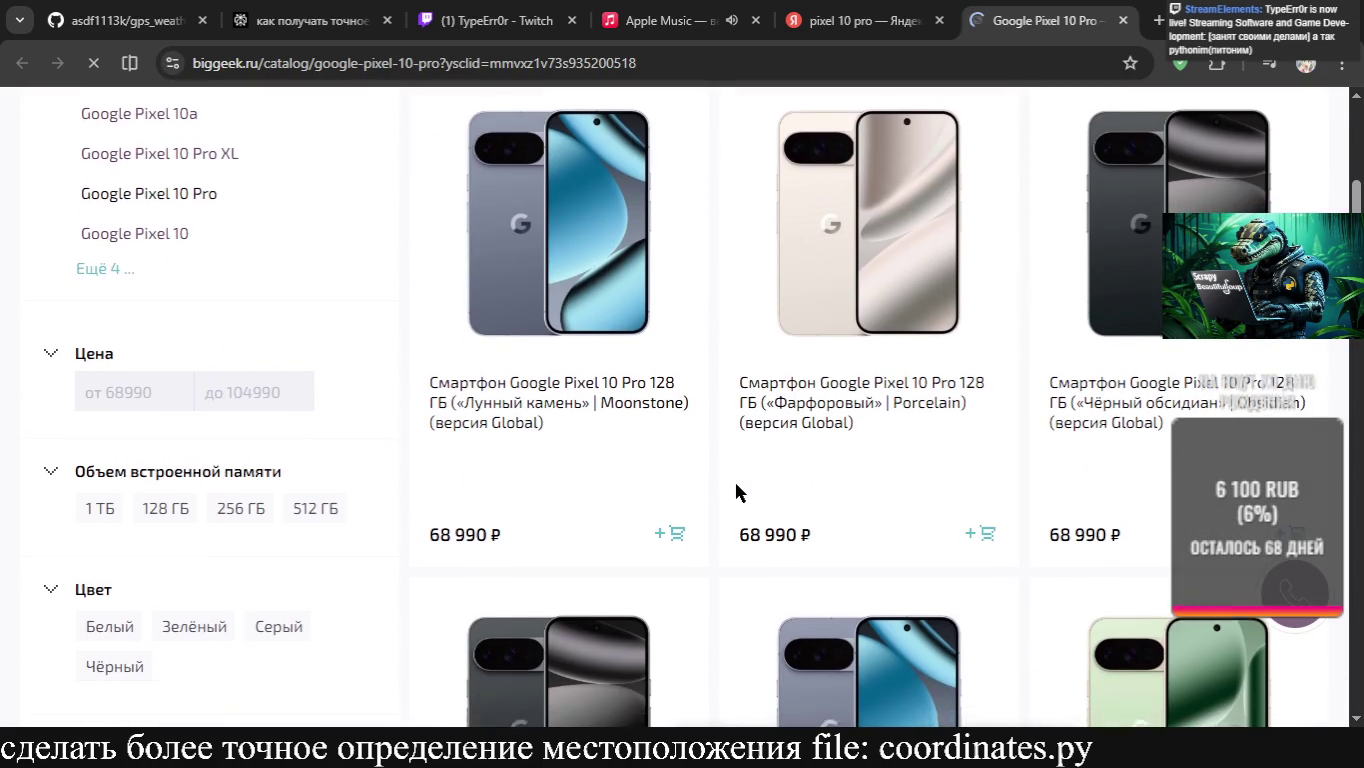
{"action": "scroll", "coordinate": [737, 490], "scroll_direction": "up", "scroll_amount": 2}
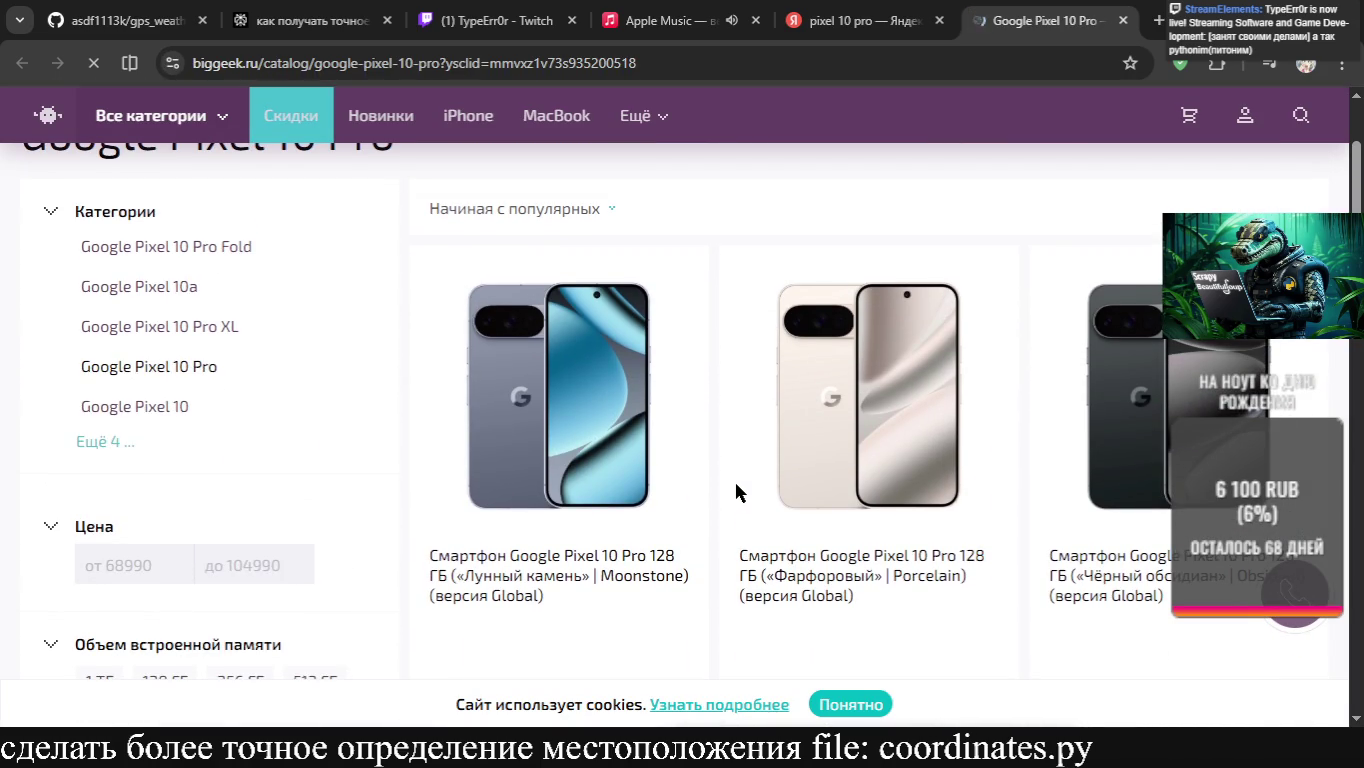
{"action": "scroll", "coordinate": [736, 490], "scroll_direction": "down", "scroll_amount": 5}
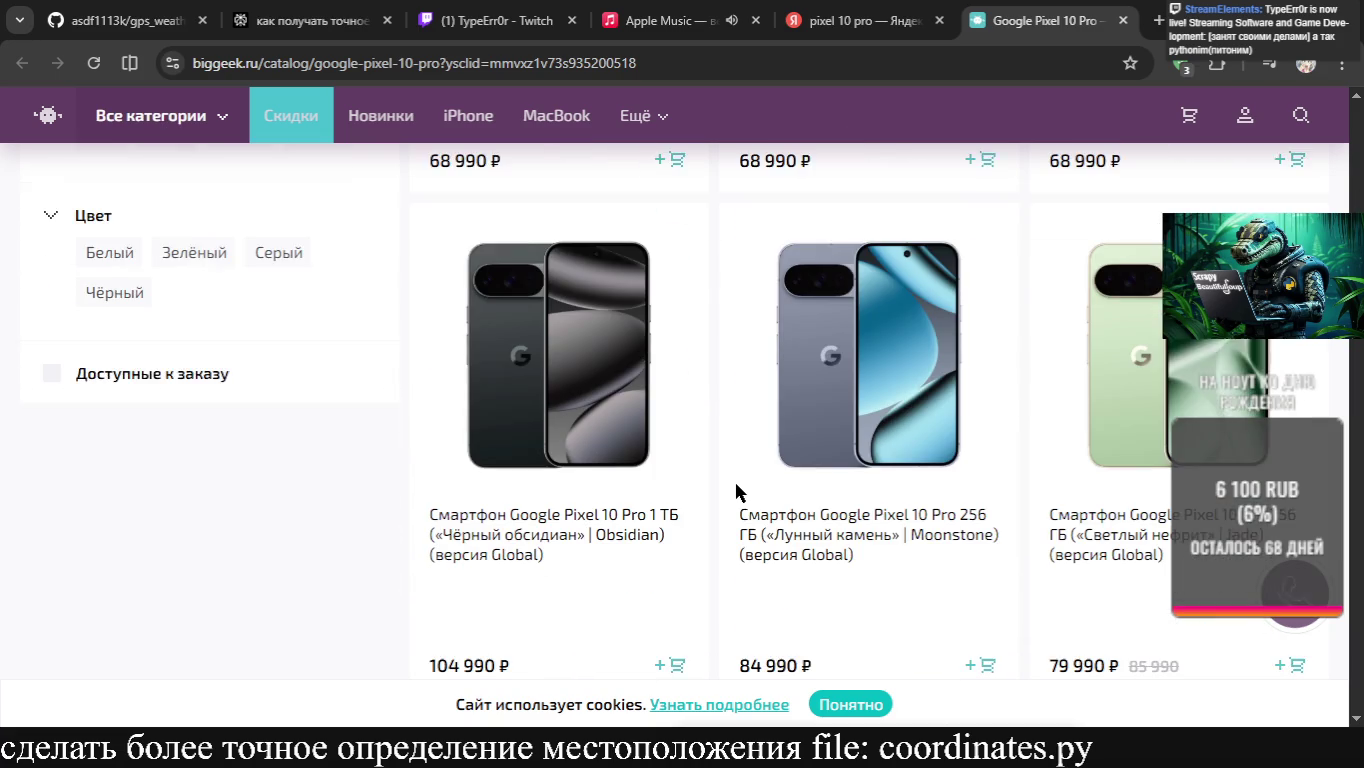
{"action": "scroll", "coordinate": [737, 490], "scroll_direction": "up", "scroll_amount": 4}
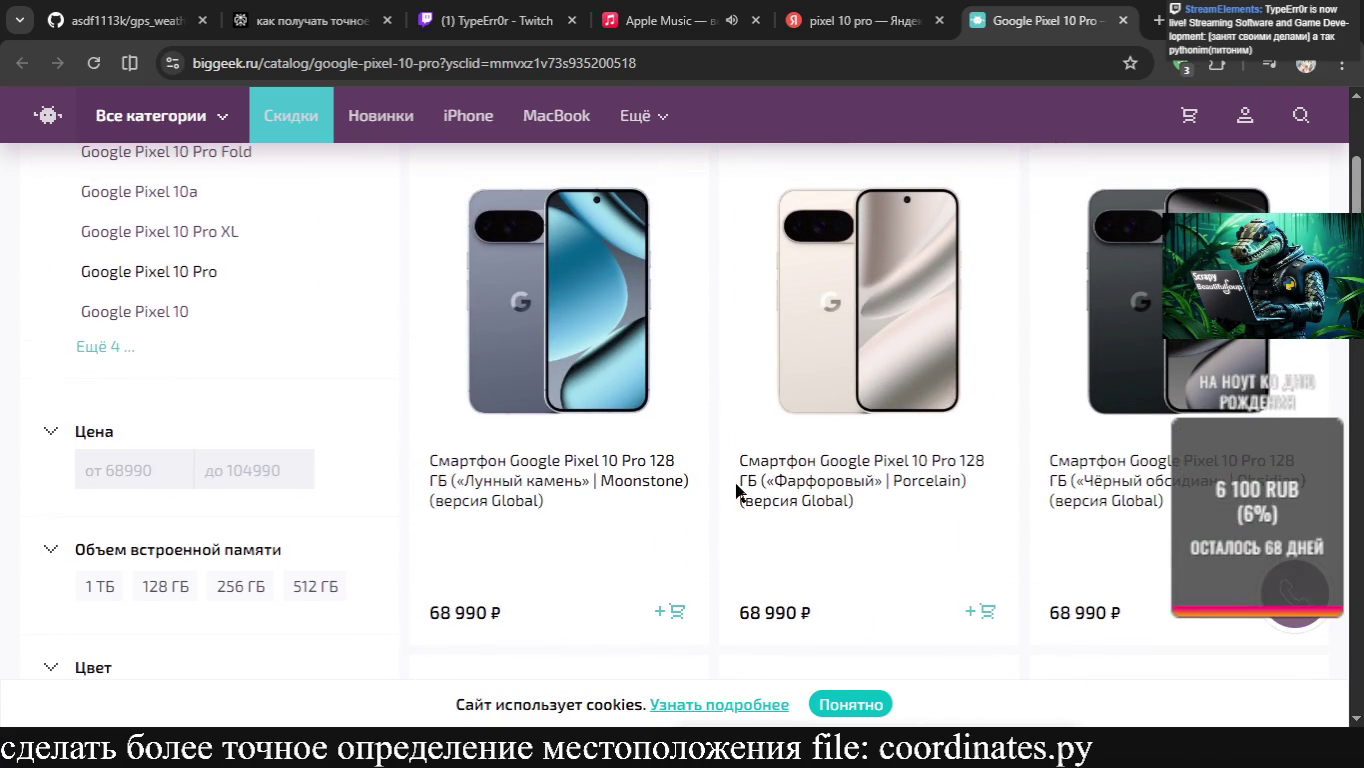
{"action": "scroll", "coordinate": [737, 490], "scroll_direction": "down", "scroll_amount": 1}
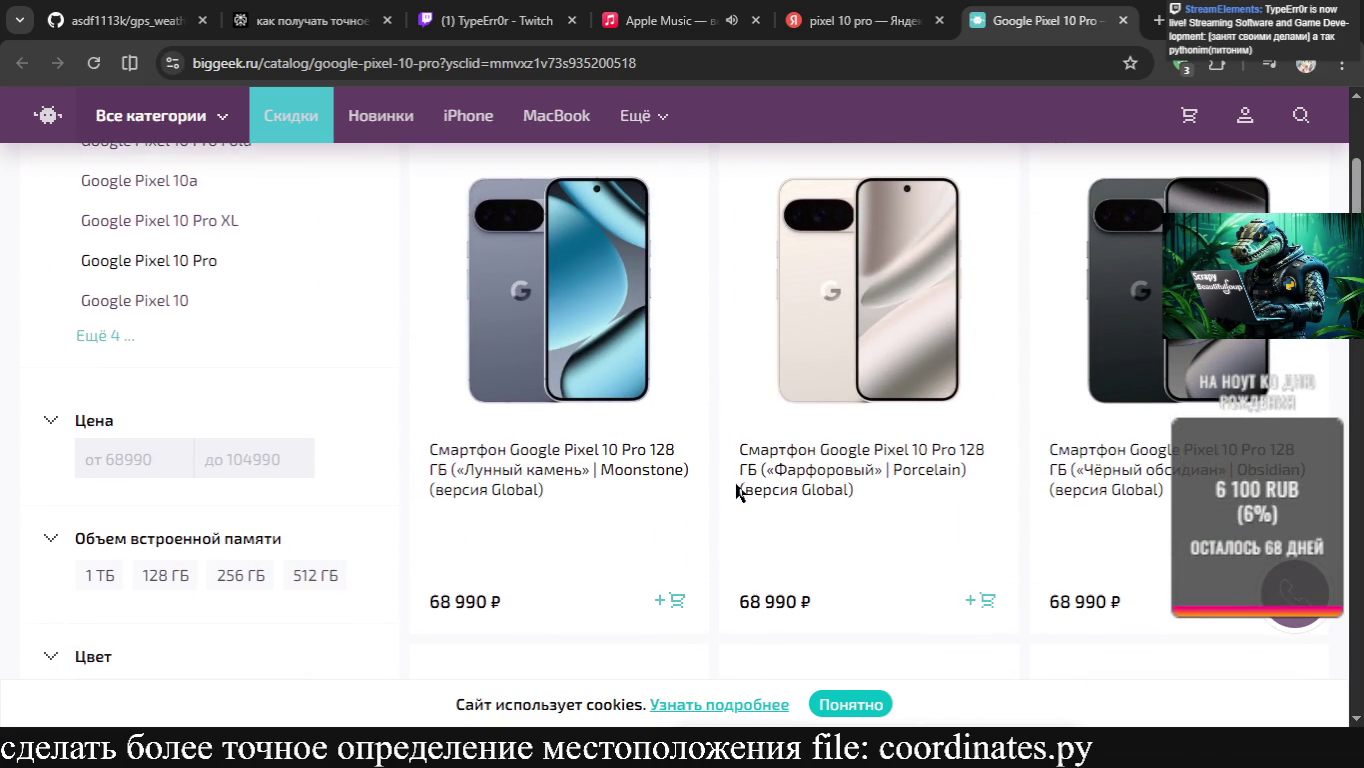
{"action": "left_click", "coordinate": [101, 577]}
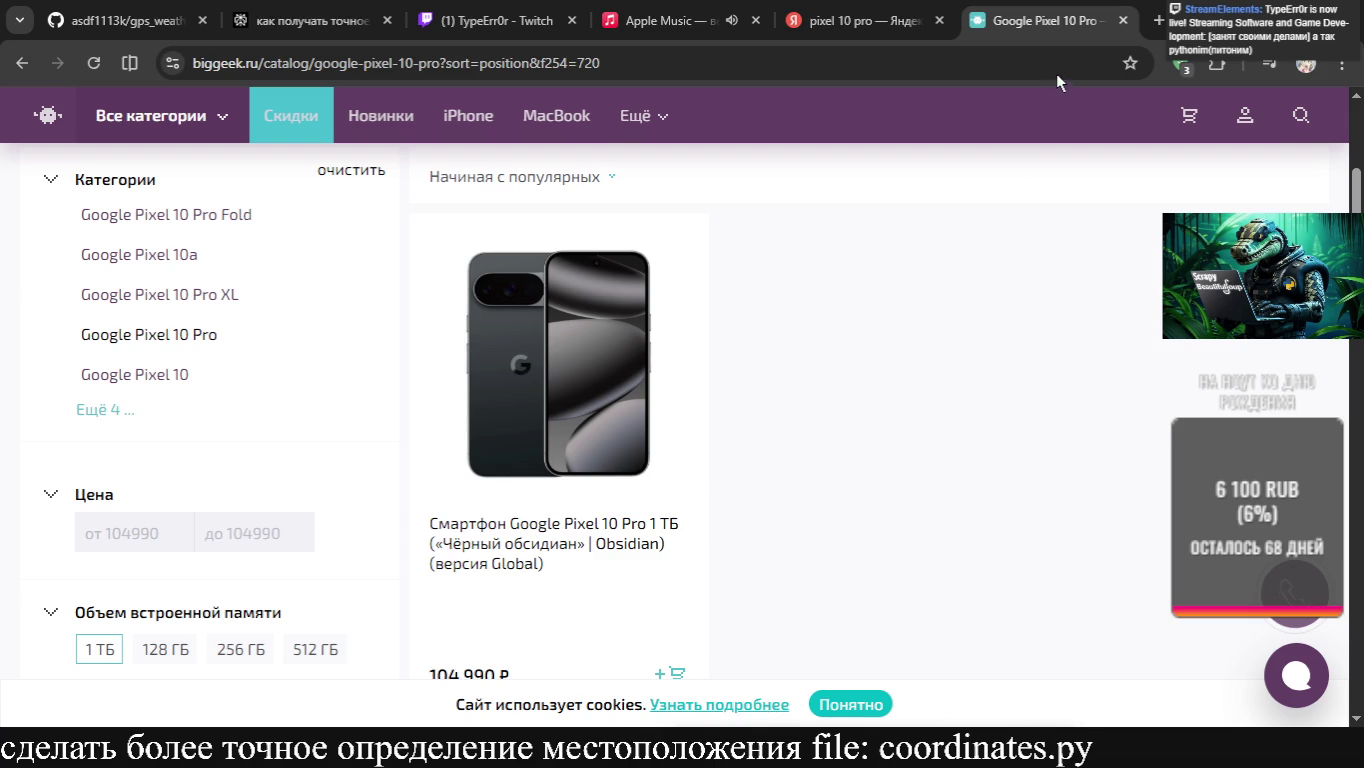
{"action": "key", "text": "ctrl+w"}
{"action": "scroll", "coordinate": [548, 401], "scroll_direction": "down", "scroll_amount": 3}
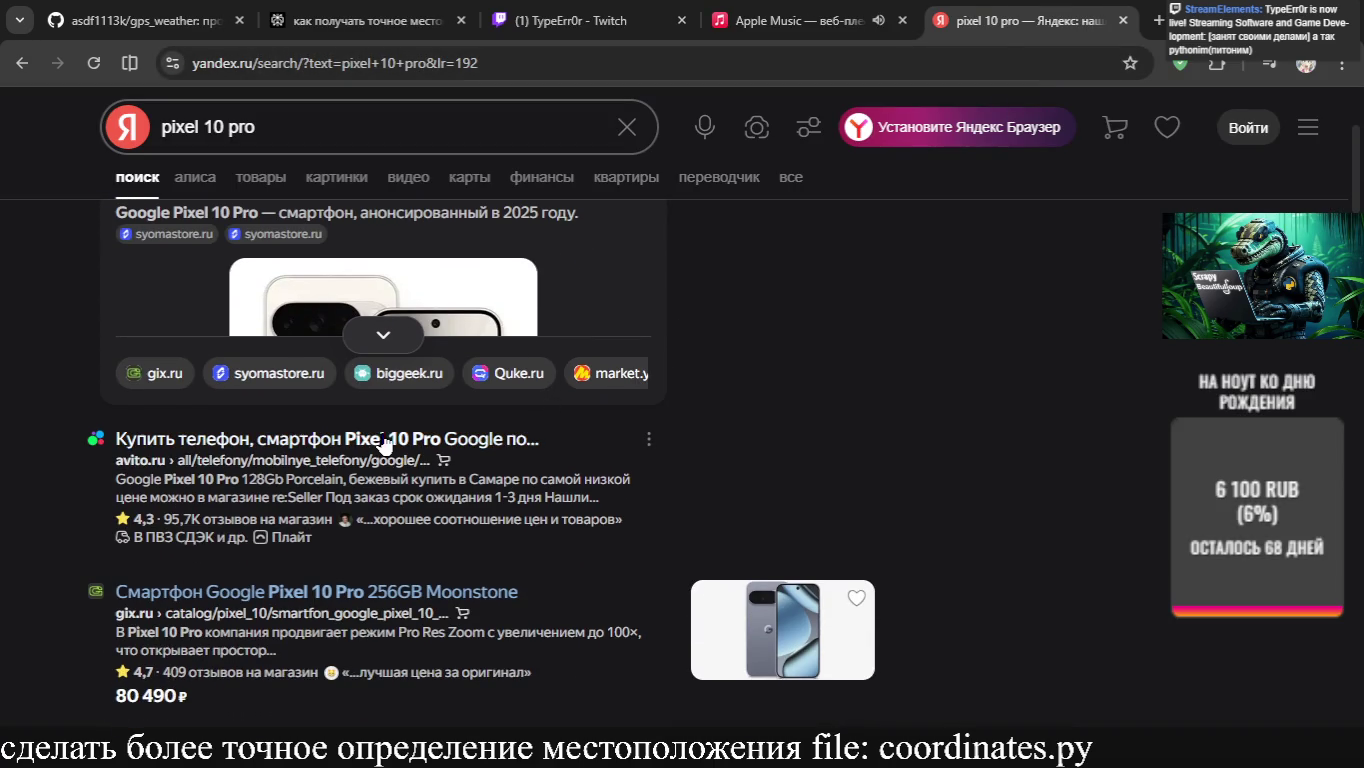
{"action": "left_click", "coordinate": [381, 447]}
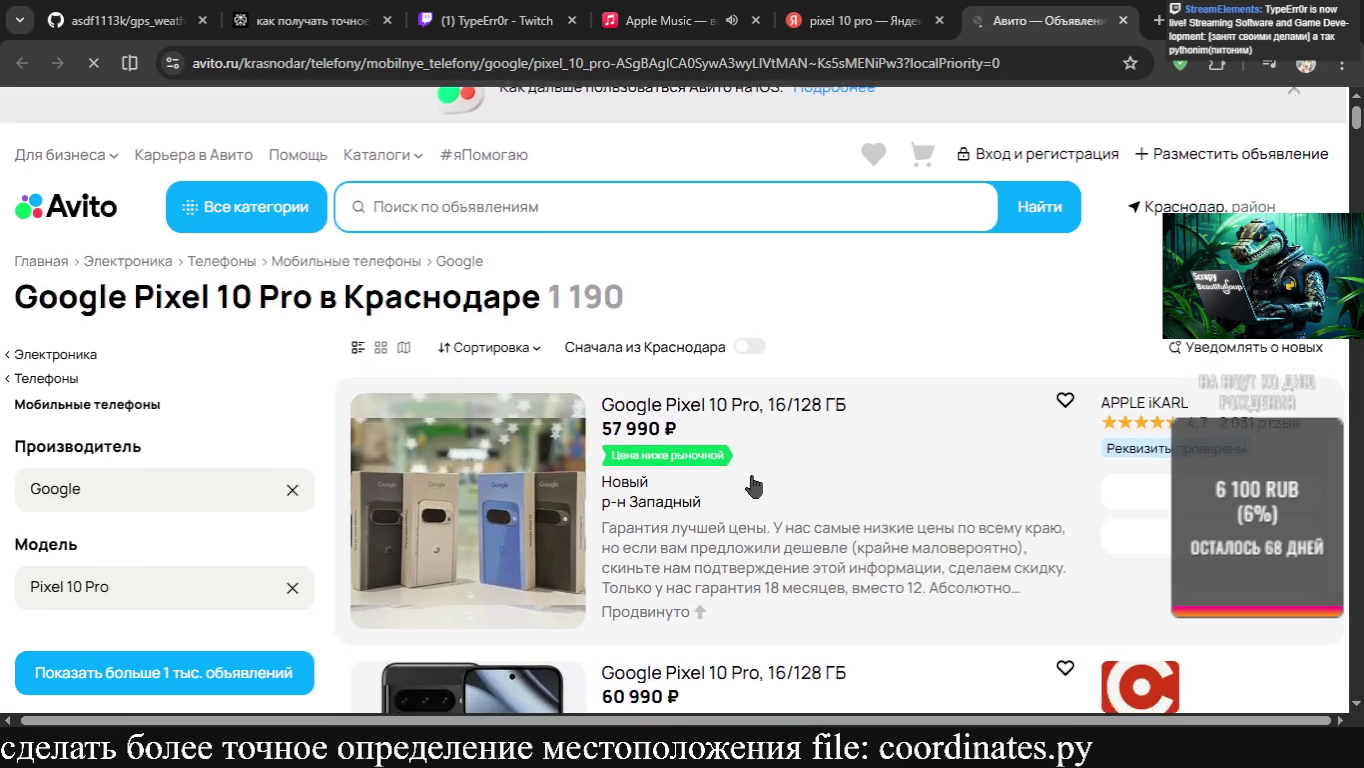
{"action": "scroll", "coordinate": [755, 485], "scroll_direction": "down", "scroll_amount": 2}
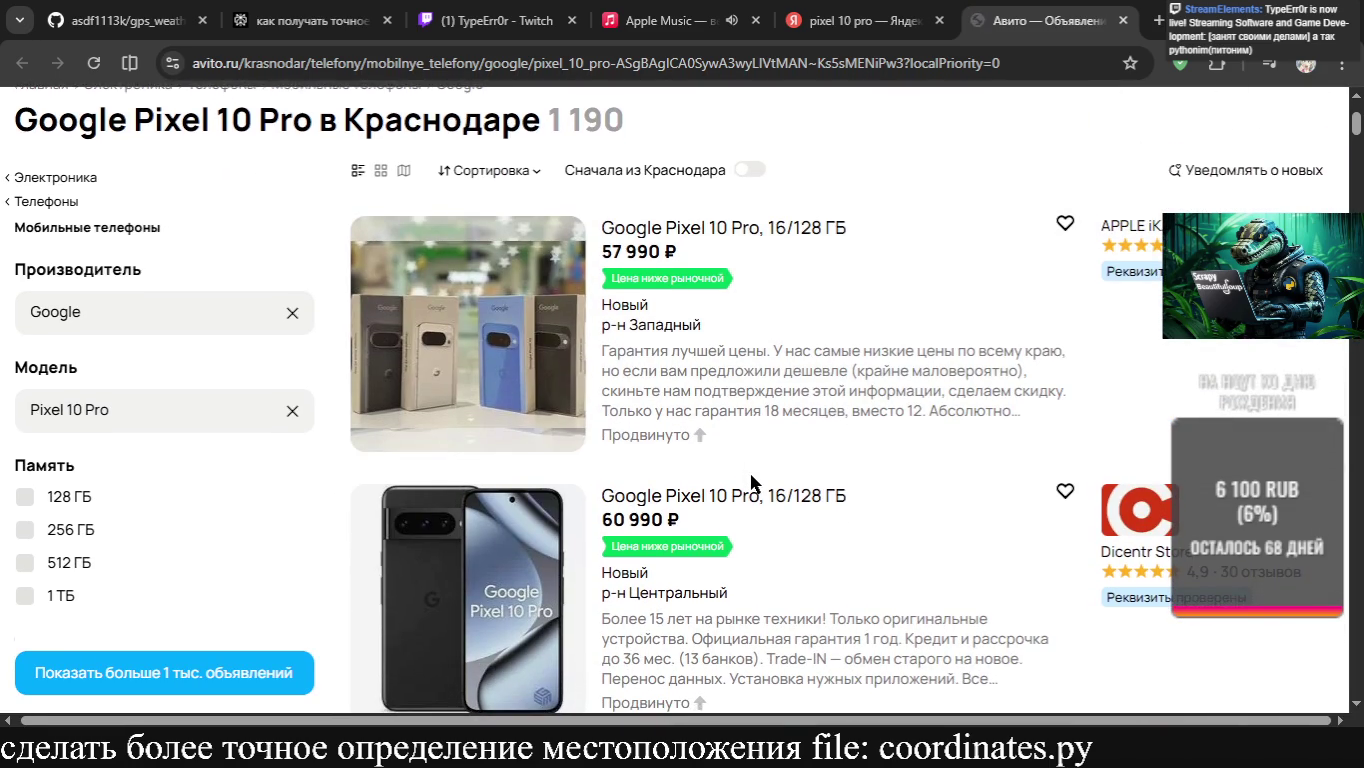
{"action": "scroll", "coordinate": [754, 484], "scroll_direction": "down", "scroll_amount": 1}
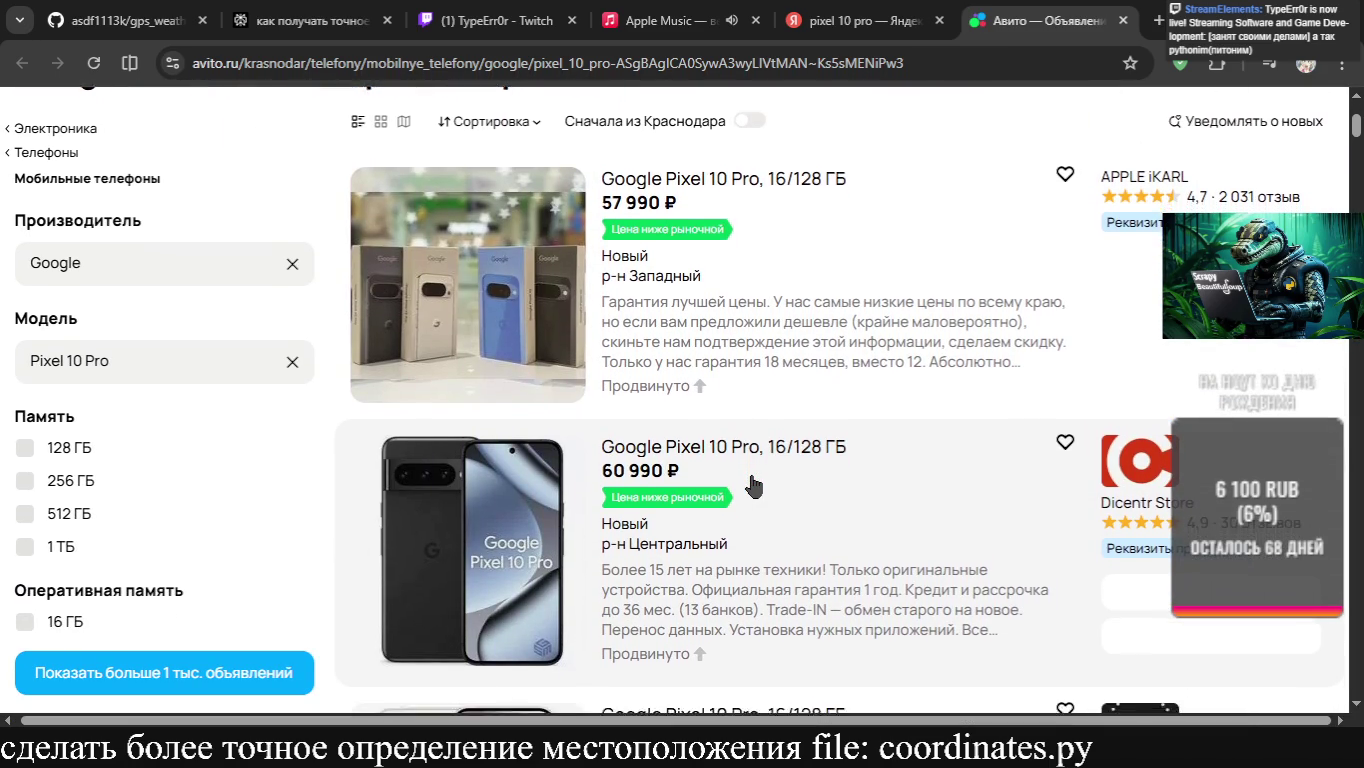
{"action": "scroll", "coordinate": [755, 486], "scroll_direction": "down", "scroll_amount": 2}
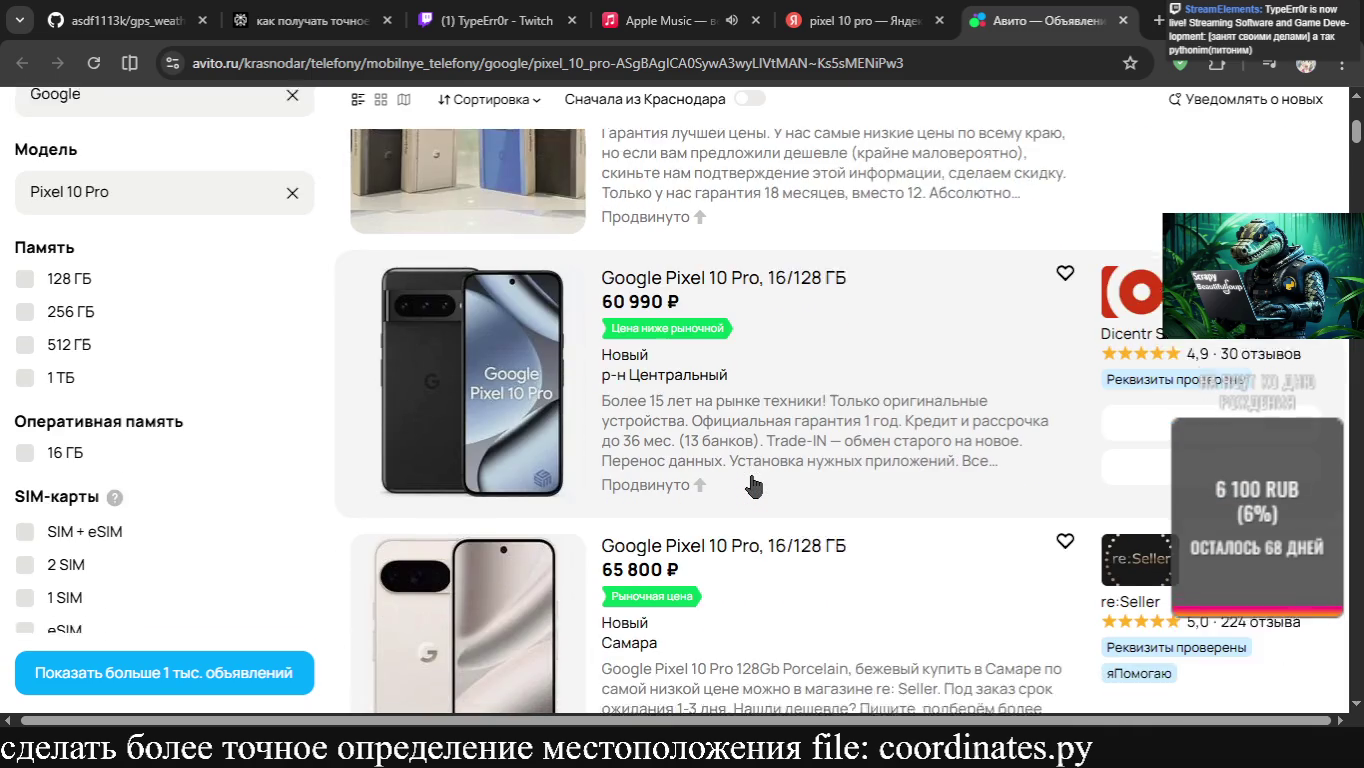
{"action": "scroll", "coordinate": [754, 486], "scroll_direction": "up", "scroll_amount": 5}
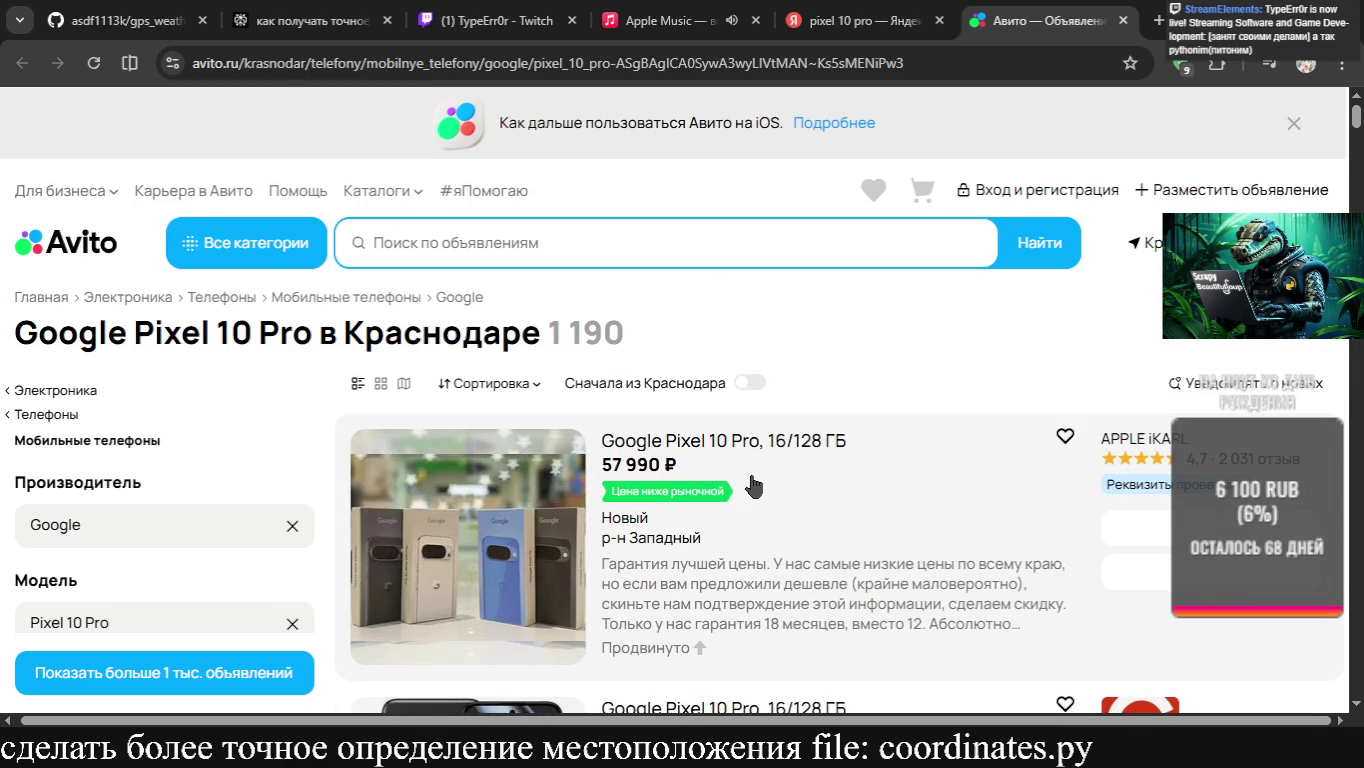
{"action": "key", "text": "ctrl+w"}
{"action": "key", "text": "ctrl+w"}
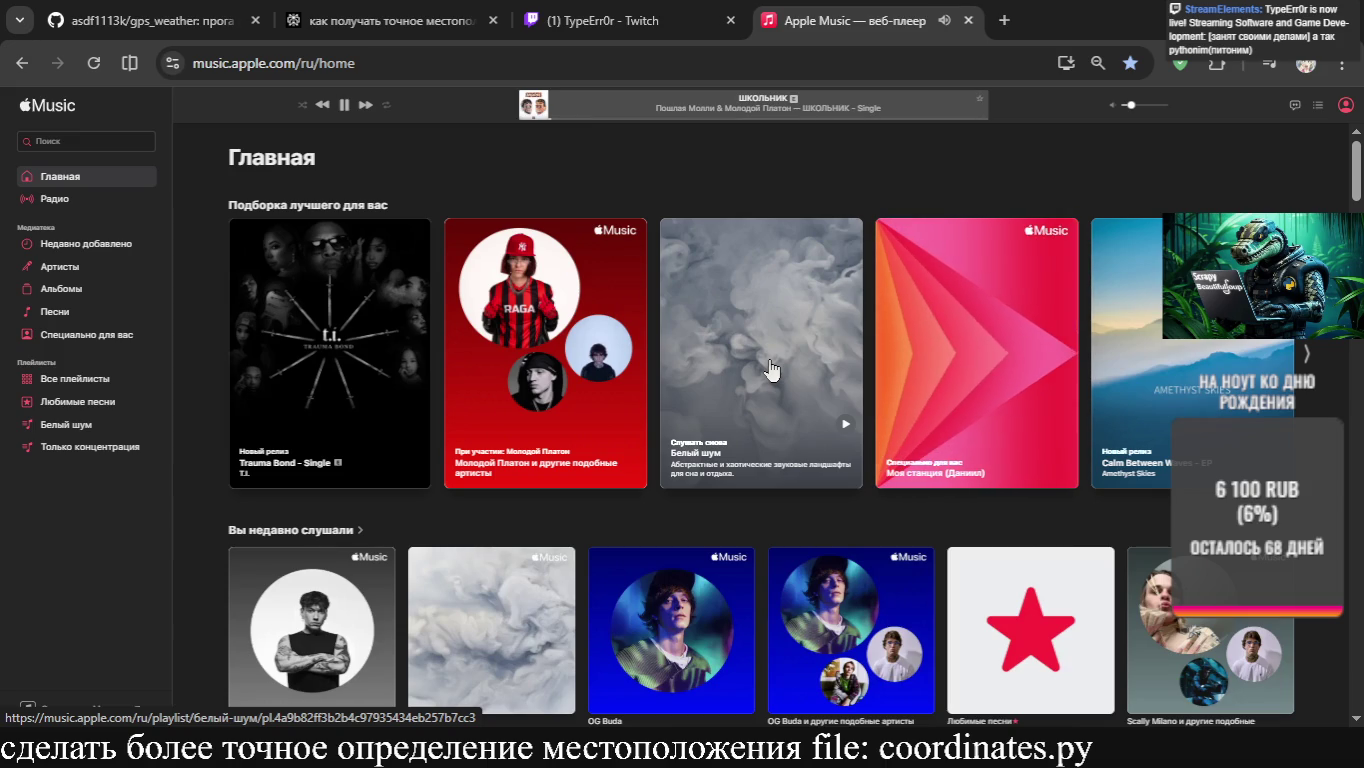
Cycle through the open windows and dismiss the switcher, staying on Apple Music
{"action": "key", "text": "alt+Tab"}
{"action": "key", "text": "Tab"}
{"action": "key", "text": "Tab"}
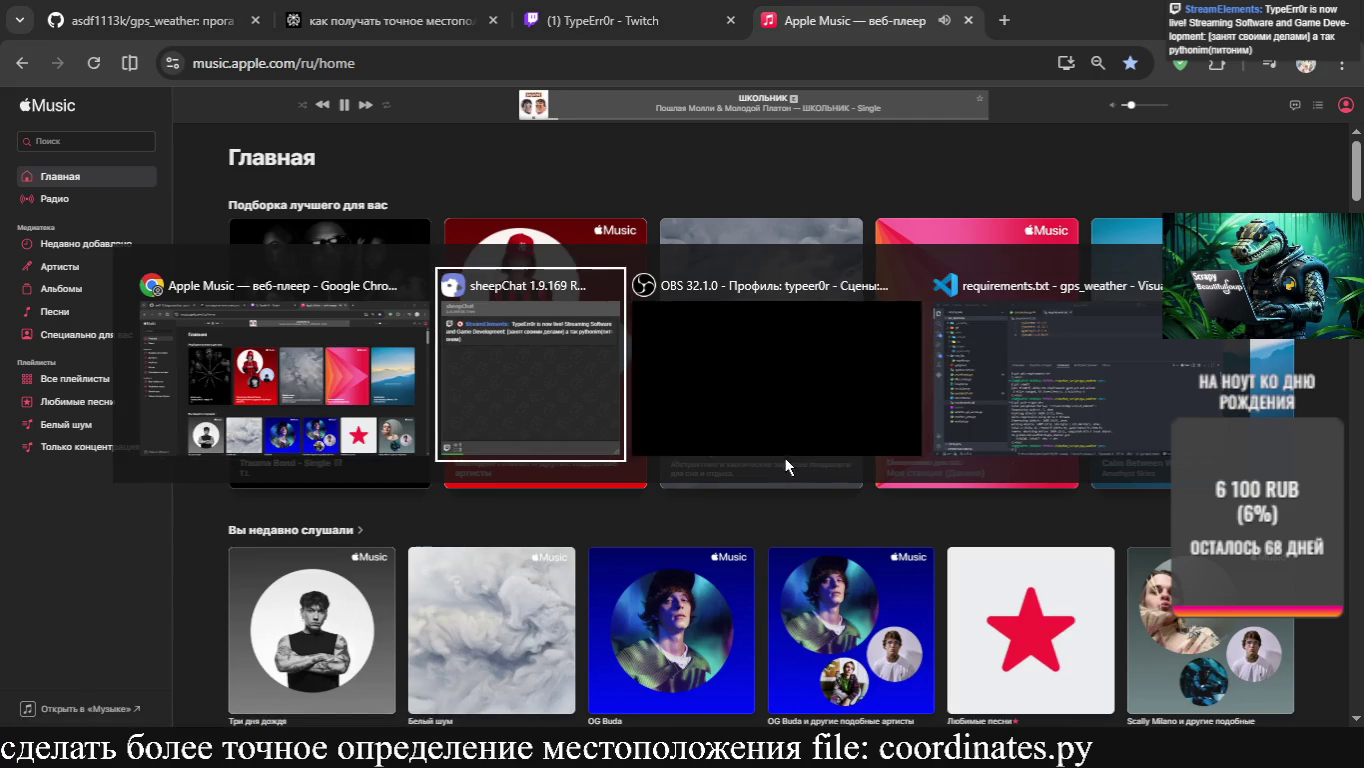
{"action": "key", "text": "Escape"}
{"action": "key", "text": "alt+Tab"}
{"action": "key", "text": "Tab"}
{"action": "key", "text": "Tab"}
{"action": "key", "text": "Tab"}
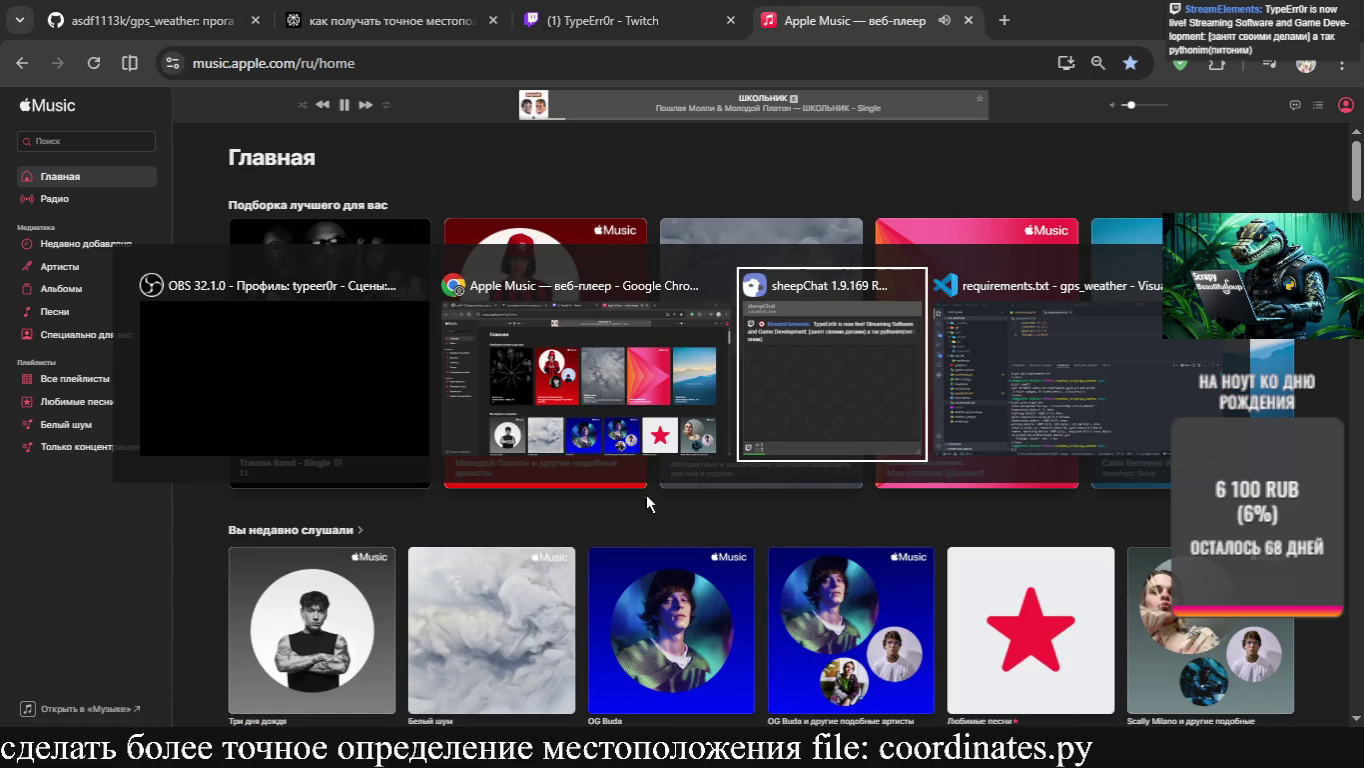
{"action": "key", "text": "Escape"}
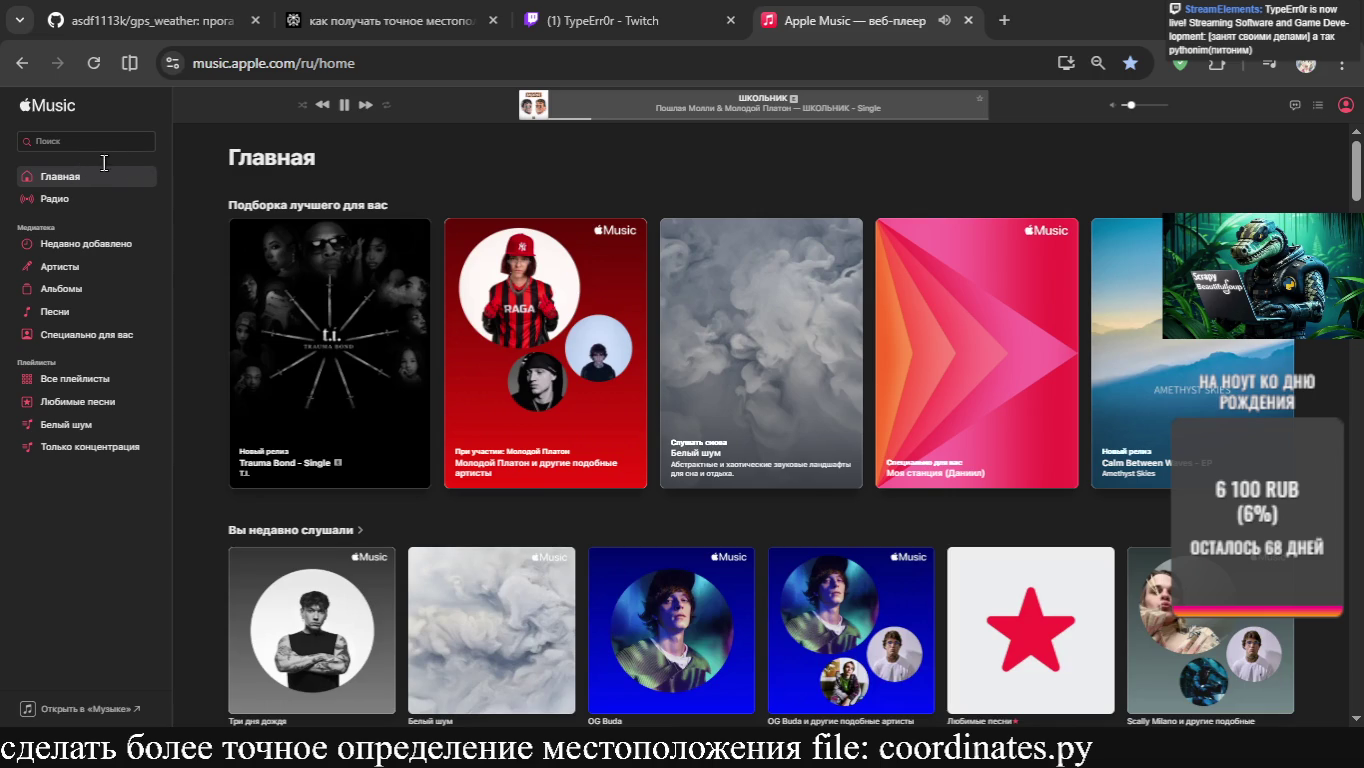
{"action": "key", "text": "alt+Tab"}
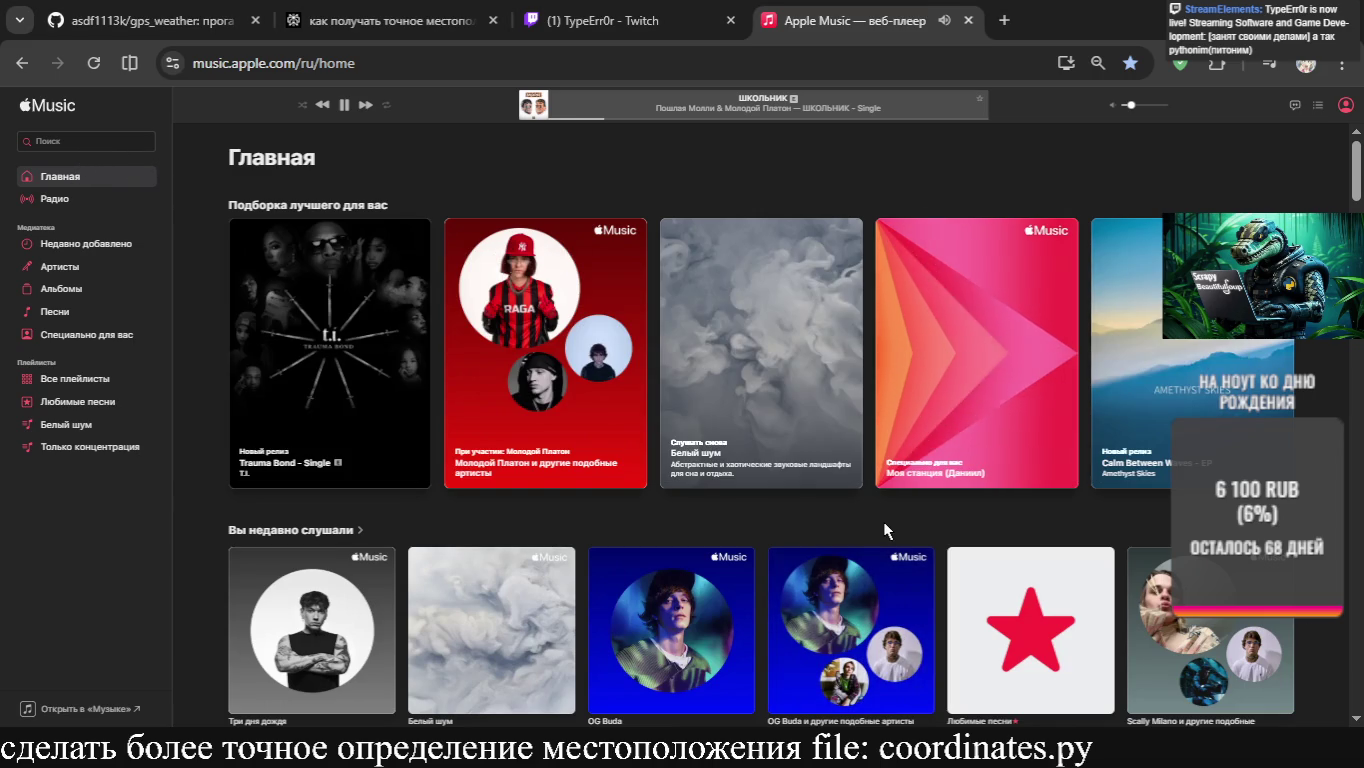
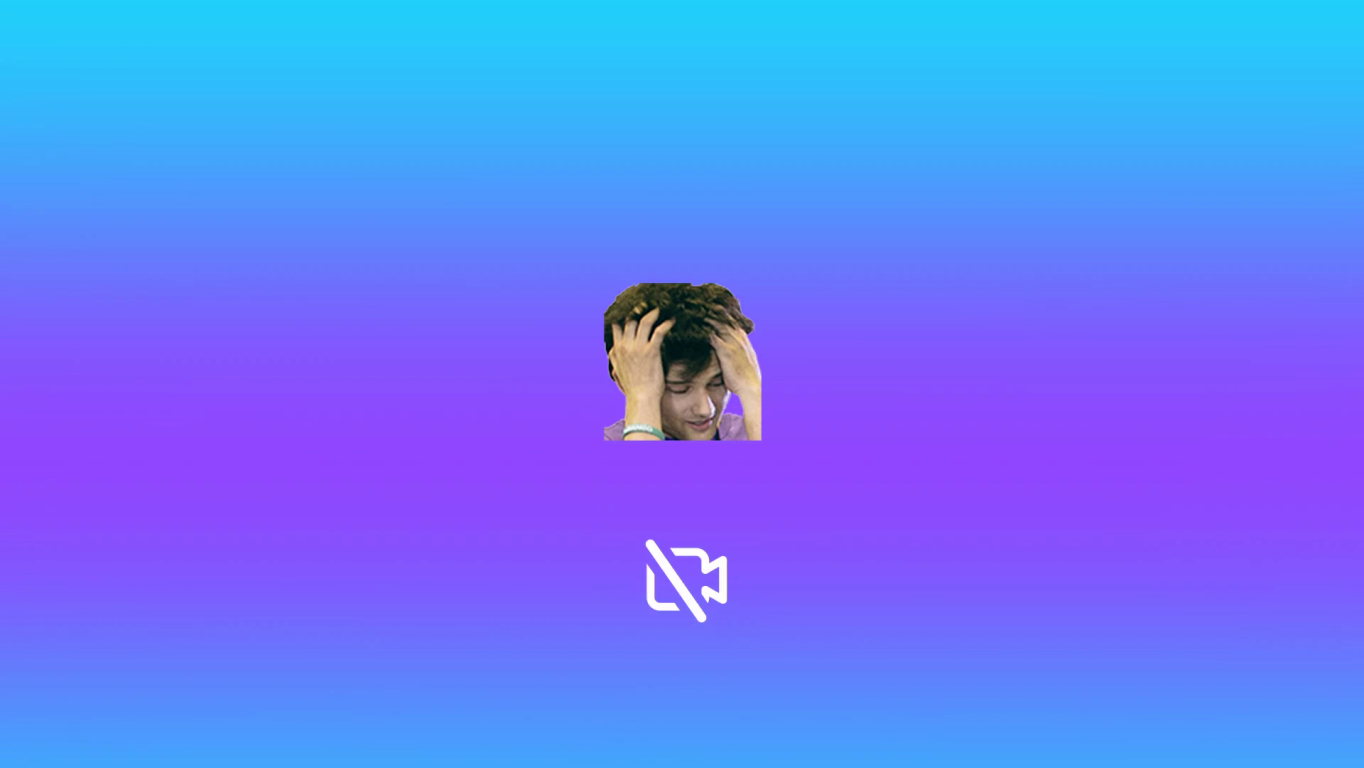
Switch from the placeholder scene to the browser showing the Apple Music home page
{"action": "key", "text": "Tab"}
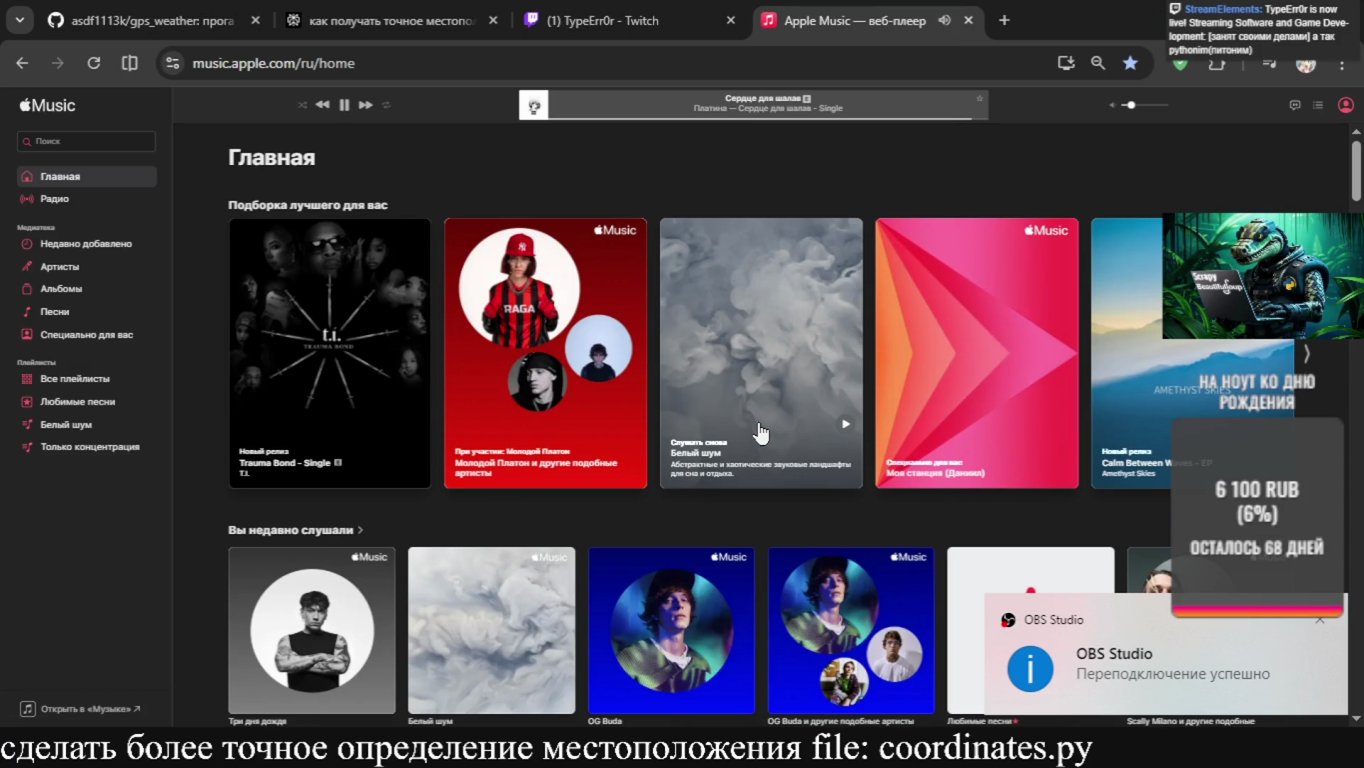